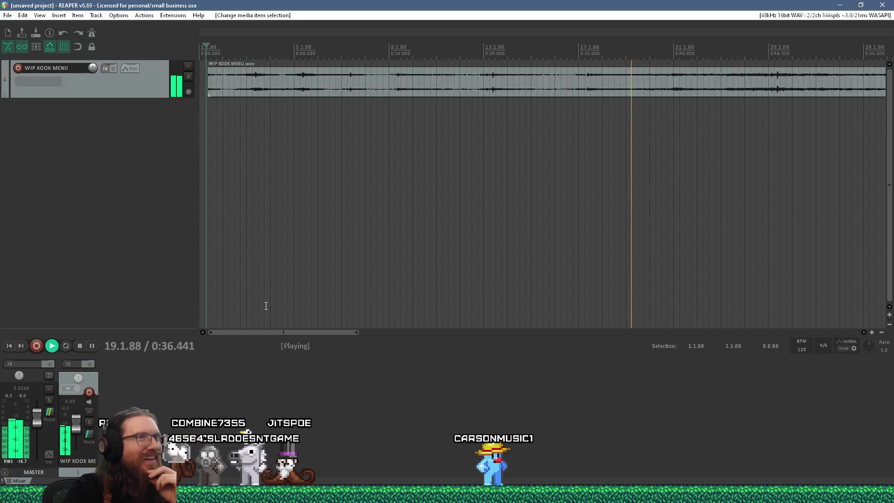
- In the Godot editor, filter the FileSystem for 'global' and open global.gd
scroll(265, 305, down, 2)
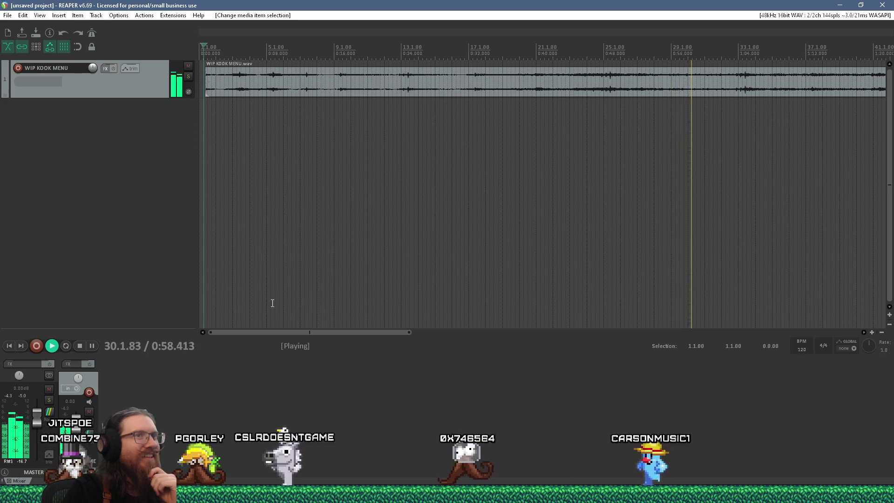
scroll(272, 303, down, 3)
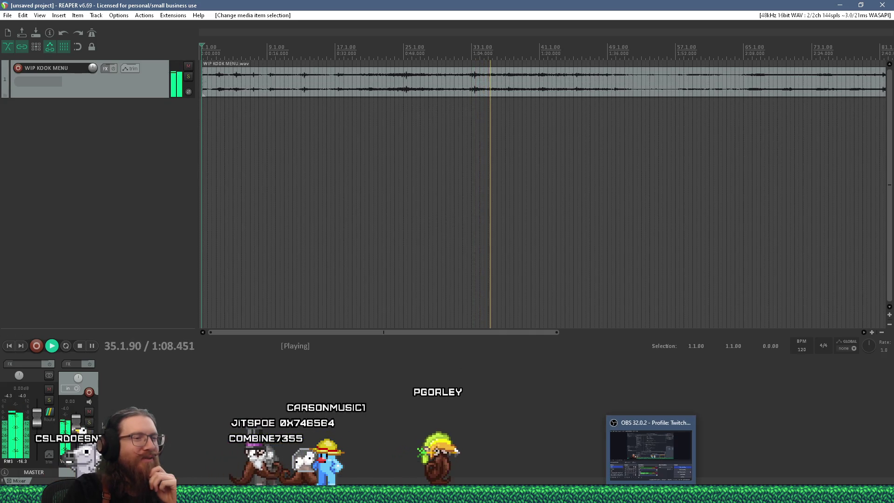
mouse_move(605, 494)
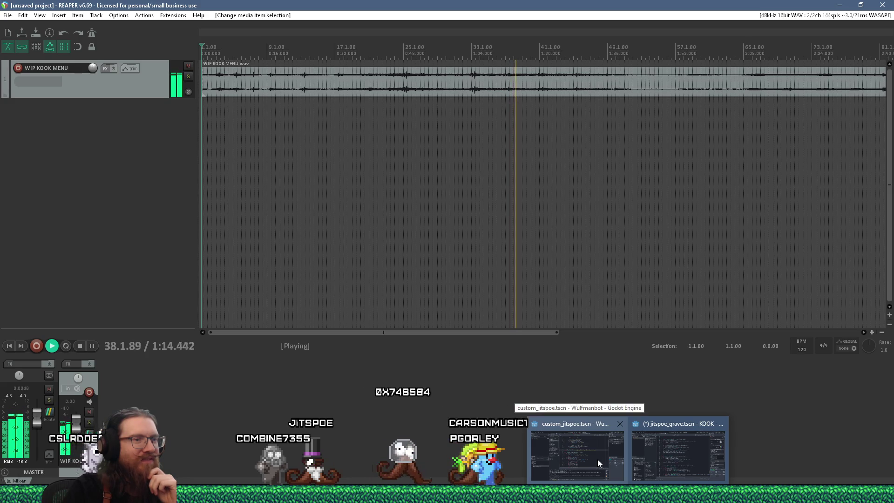
click(659, 449)
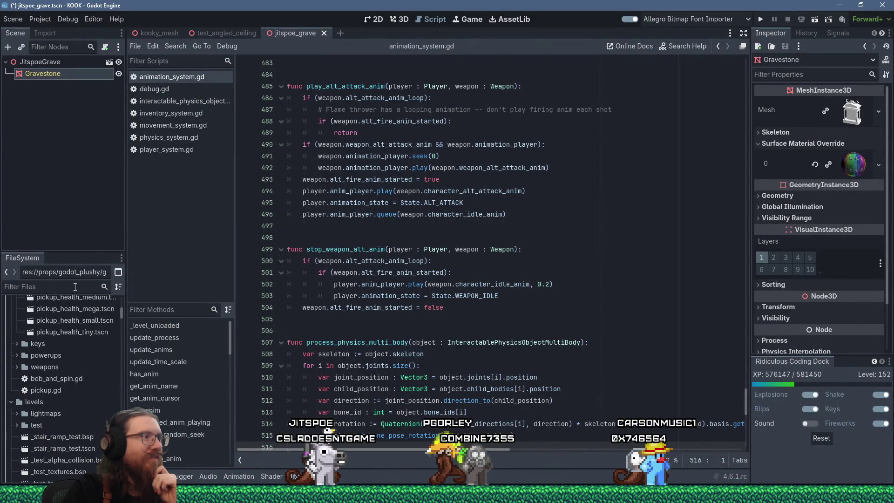
click(51, 287)
text(global)
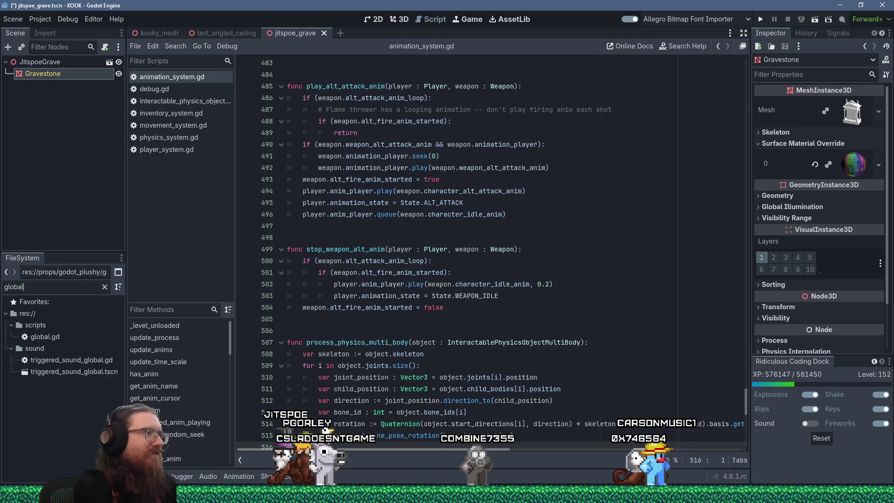
double_click(63, 337)
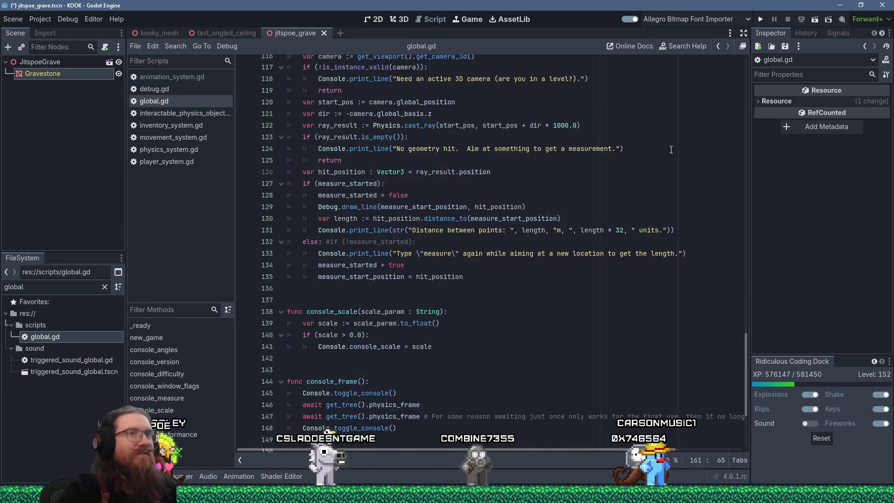
- Change SHOW_TITLE_SCREEN_IN_DEBUG_BUILD on line 3 from false to true, save, and run the game
drag(745, 342, 756, 40)
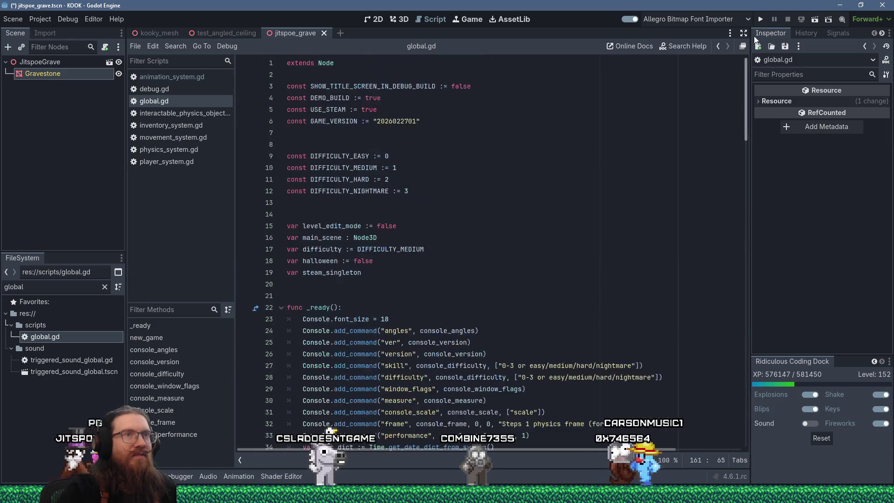
double_click(458, 85)
text(true)
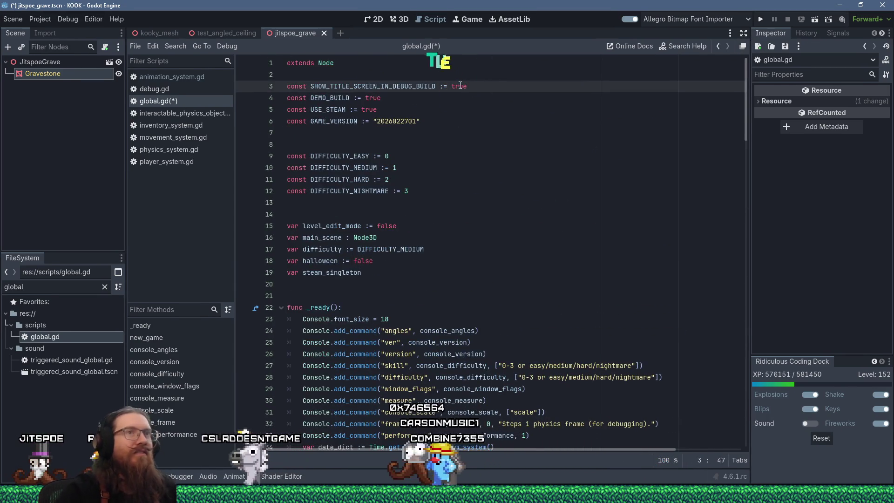
click(759, 19)
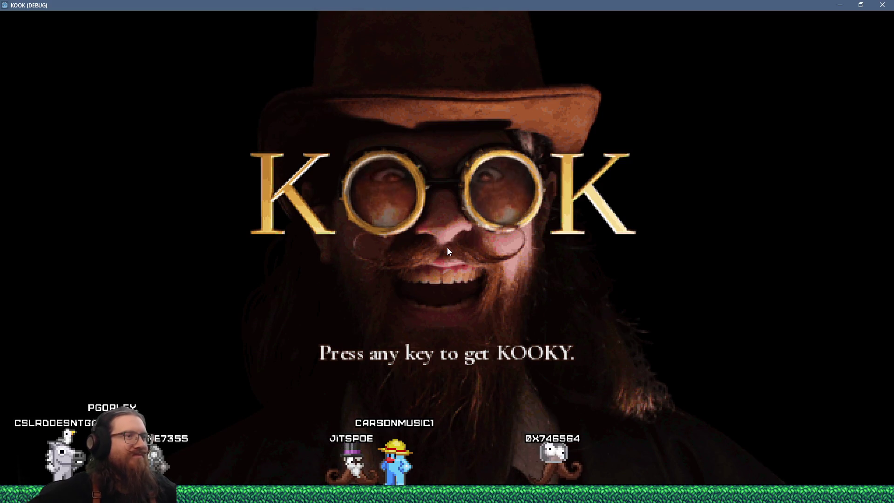
key(Return)
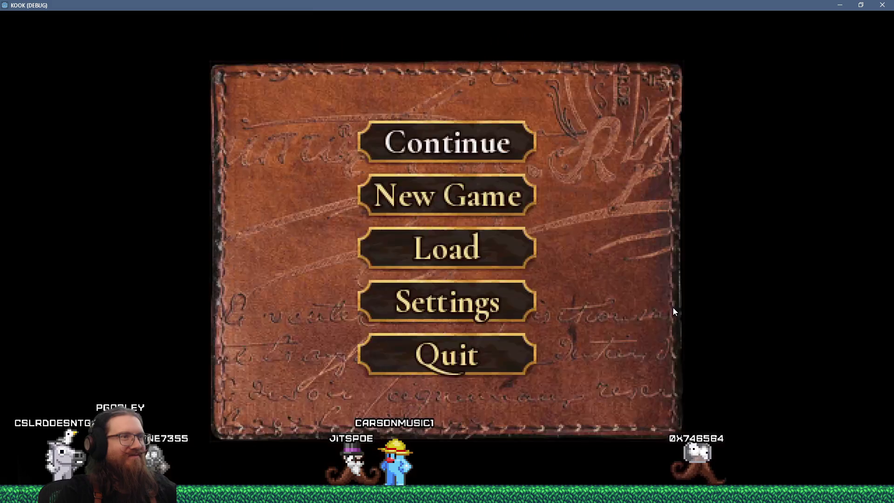
key(Escape)
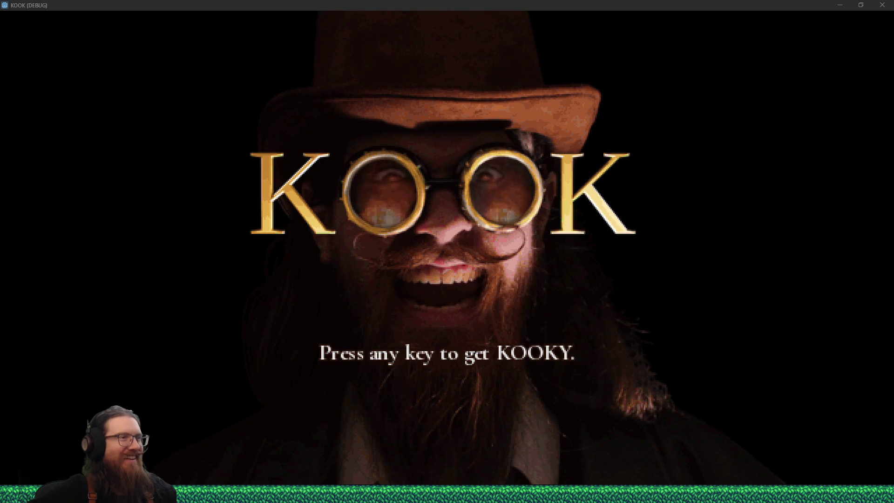
- Switch from the KOOK title screen back to REAPER with the WIP KOOK MENU track
key(alt+Tab)
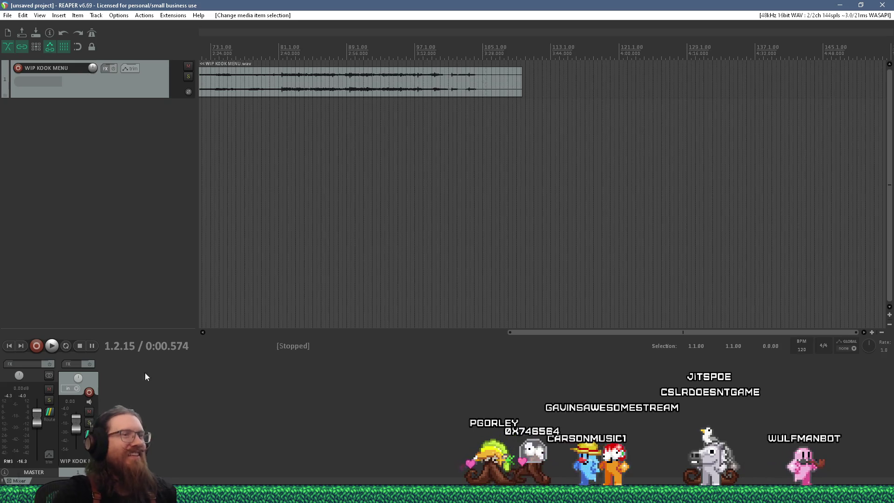
- Drag the WIP KOOK MENU item right to start at bar 16.1 and place the edit cursor there
drag(621, 332, 265, 295)
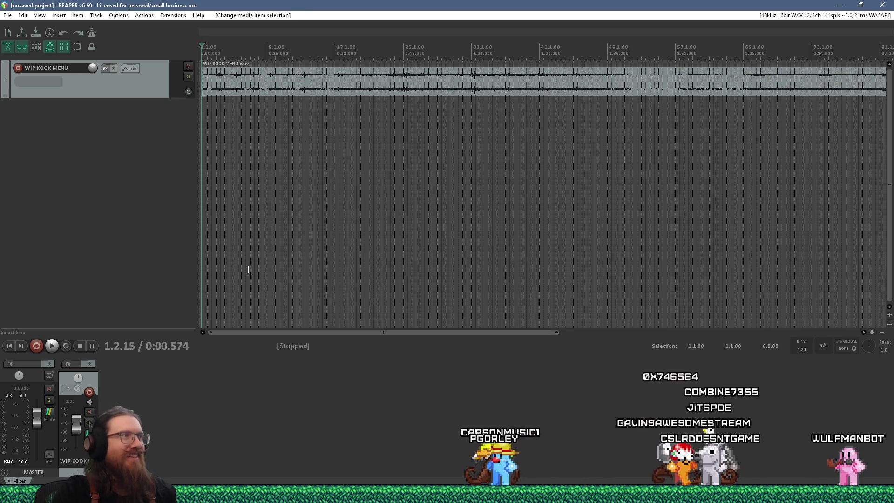
drag(234, 89, 354, 81)
scroll(295, 65, up, 2)
scroll(333, 74, up, 3)
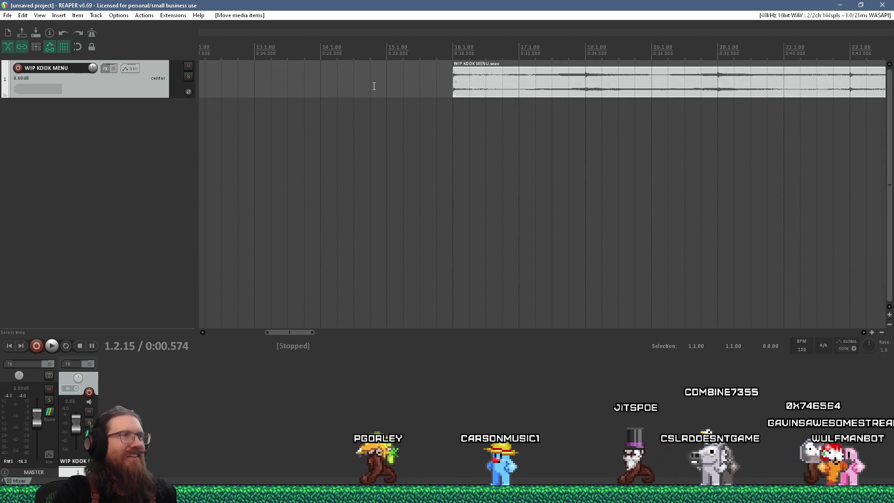
click(450, 122)
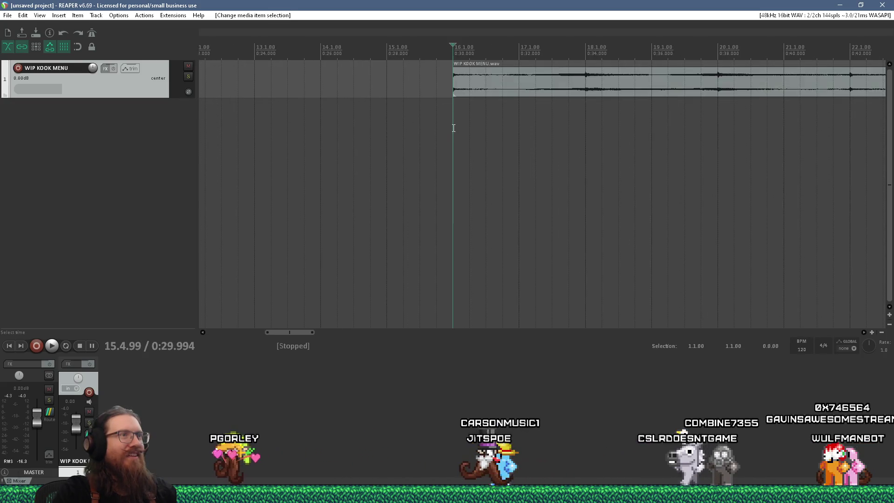
scroll(453, 126, up, 5)
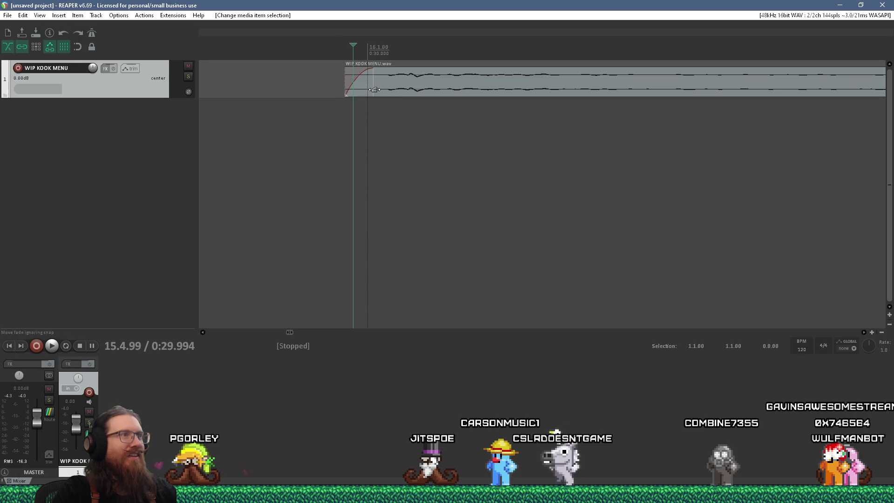
scroll(358, 109, down, 10)
scroll(357, 109, down, 3)
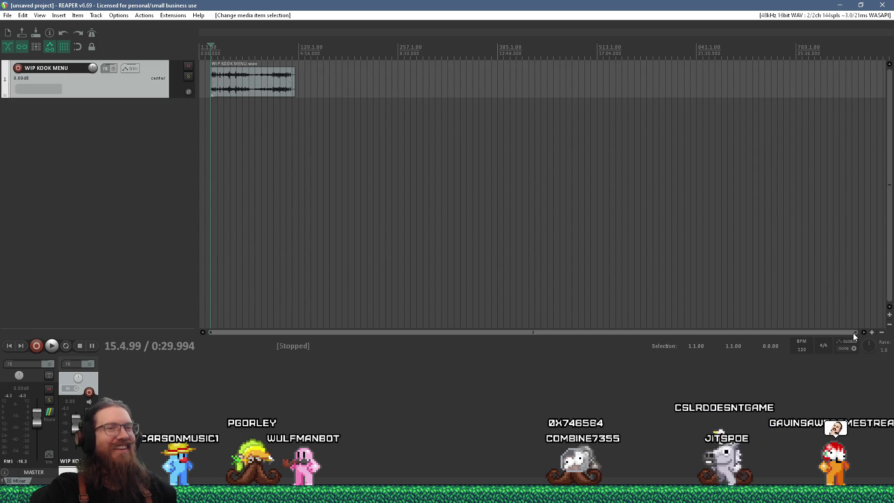
- Play the moved WIP KOOK MENU track from the timeline, then switch to the KOOK title screen
drag(854, 333, 624, 329)
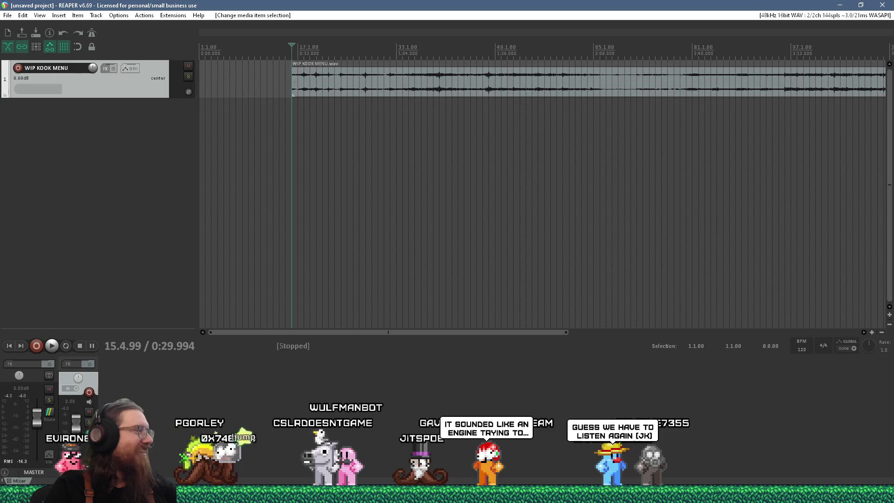
click(290, 130)
key(space)
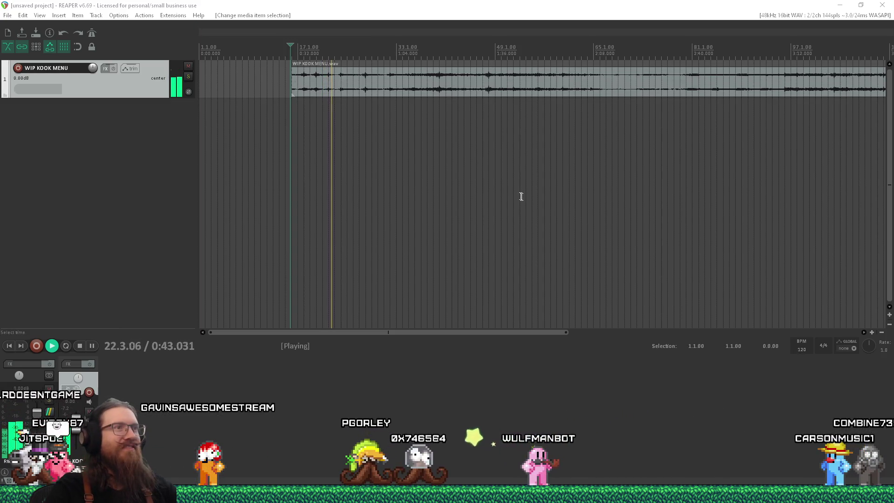
scroll(465, 198, right, 3)
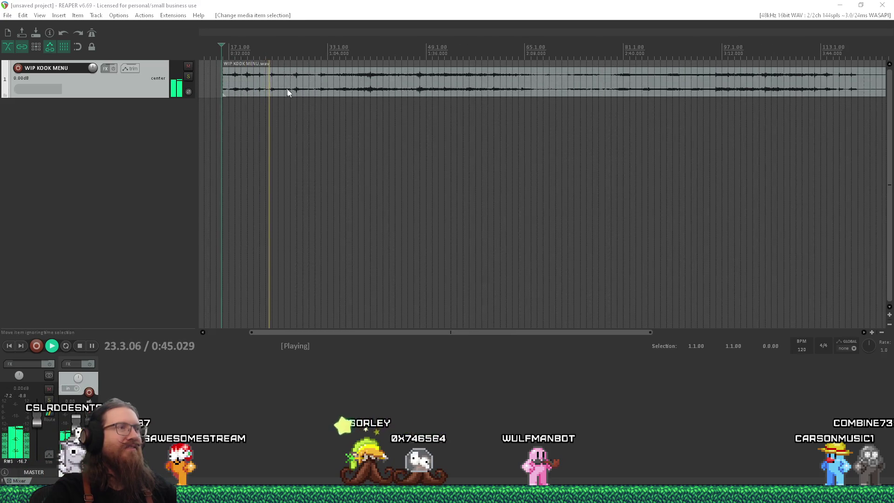
scroll(287, 92, up, 2)
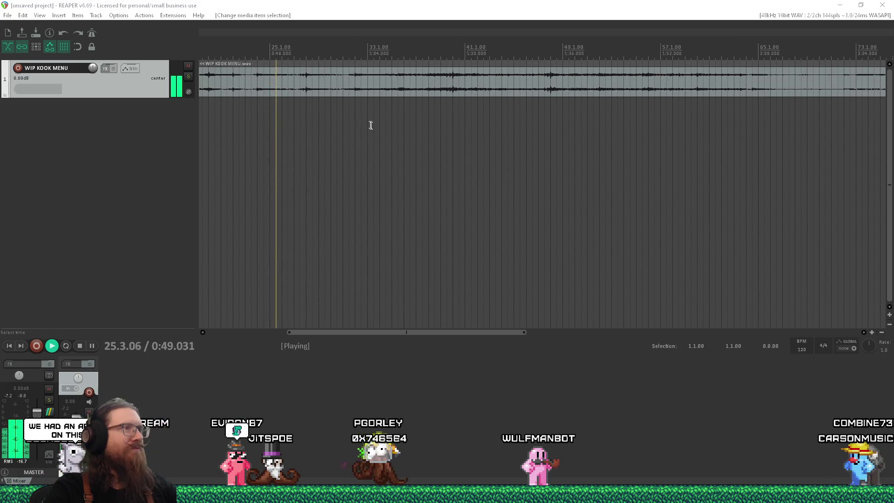
scroll(371, 124, down, 2)
scroll(377, 88, up, 3)
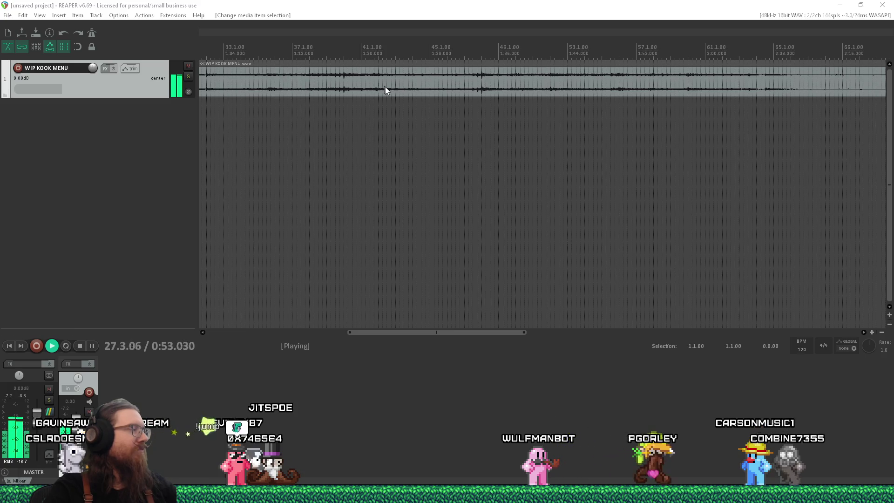
scroll(385, 90, down, 2)
key(alt+Tab)
key(alt+Tab)
key(alt+Tab)
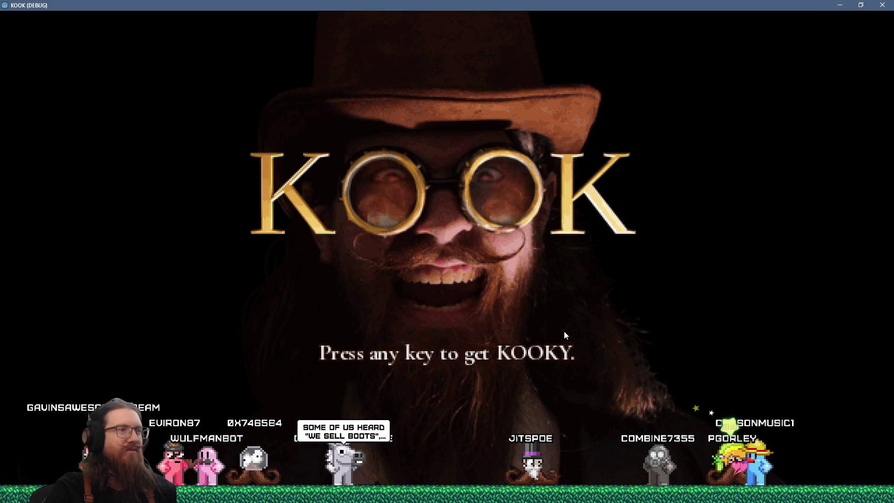
- Check the game's Settings > Sound Settings volumes, then return to REAPER
click(579, 322)
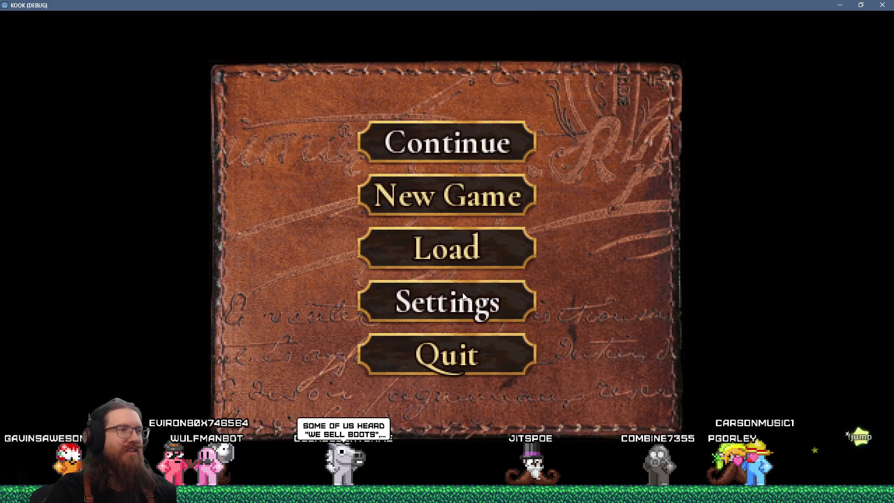
click(437, 303)
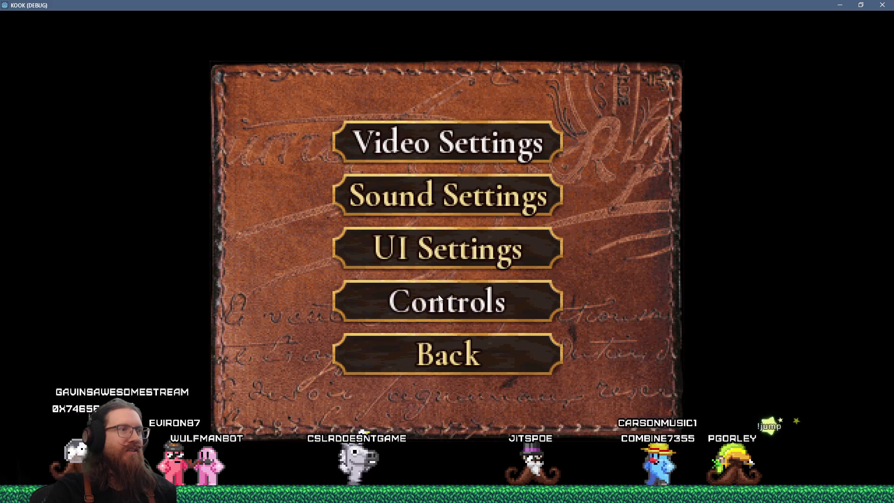
click(434, 180)
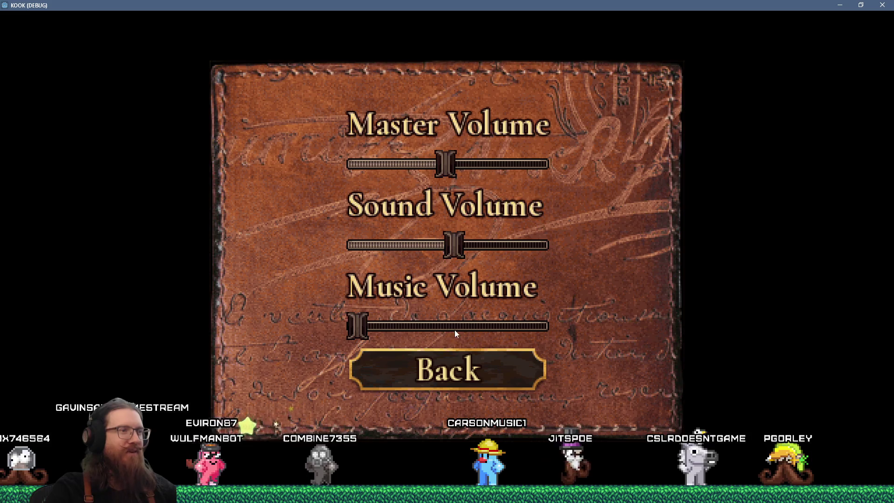
key(alt+Tab)
key(alt+Tab)
key(alt+Tab)
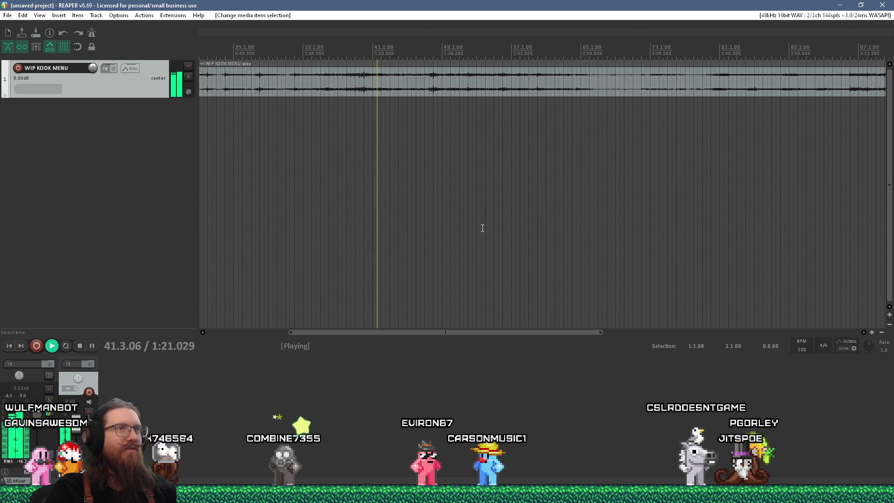
scroll(326, 96, up, 3)
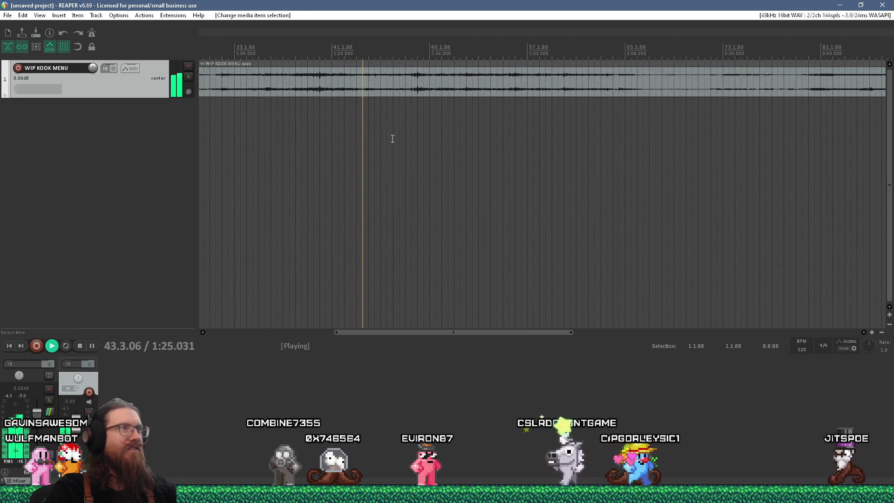
scroll(368, 126, down, 10)
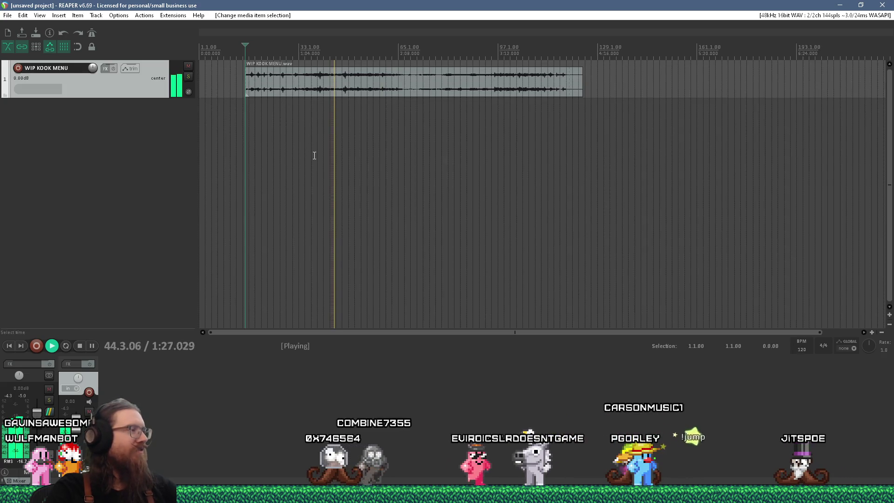
scroll(314, 158, up, 3)
mouse_move(500, 334)
mouse_down()
mouse_move(619, 326)
mouse_move(390, 305)
mouse_move(449, 305)
mouse_move(433, 304)
mouse_up()
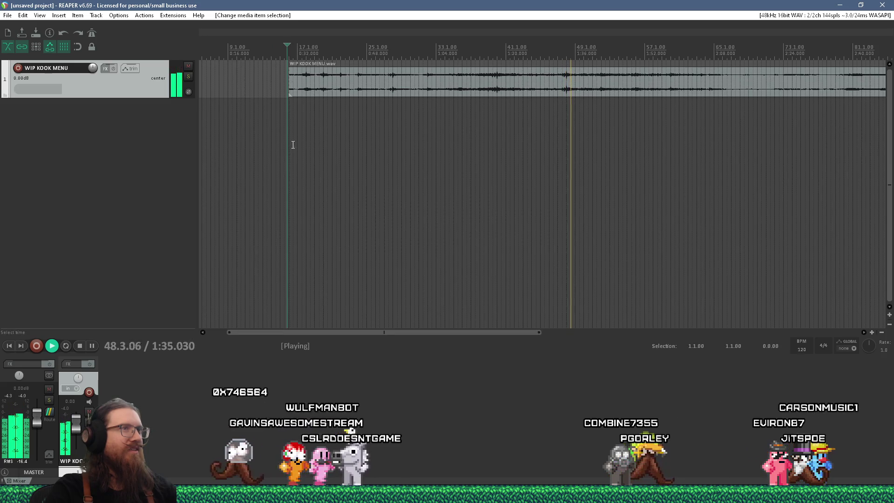
scroll(614, 104, up, 5)
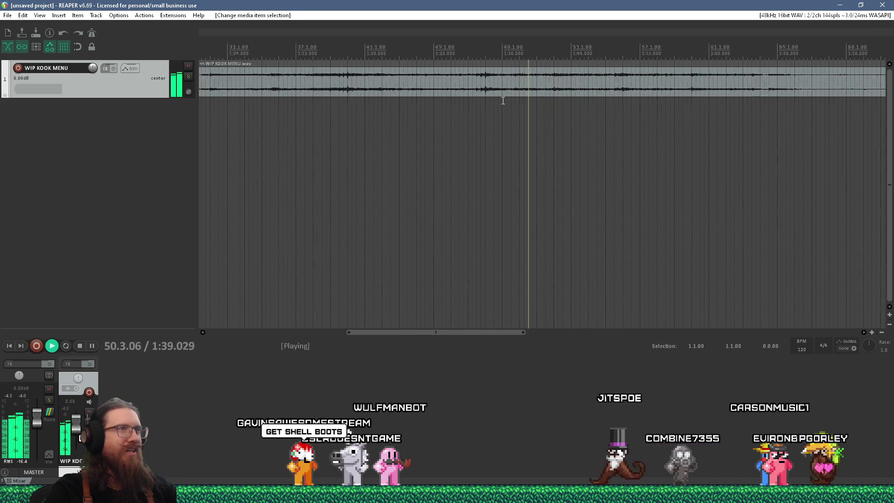
scroll(503, 100, down, 4)
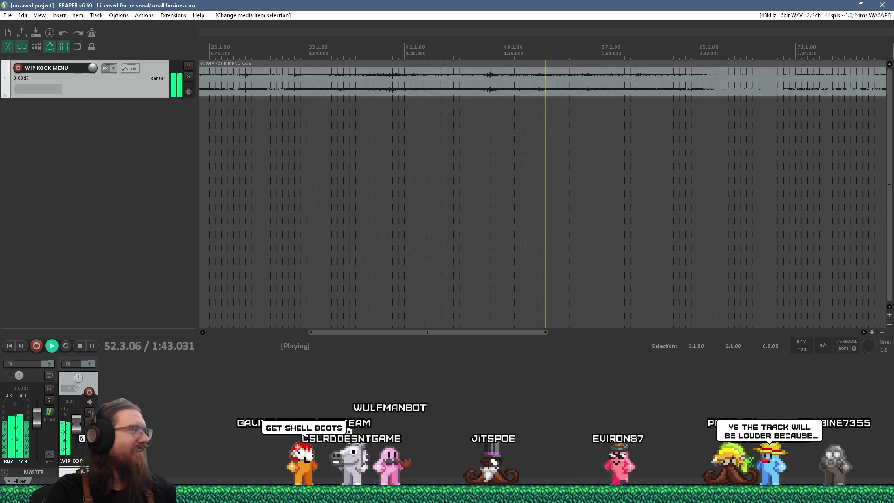
scroll(503, 101, down, 3)
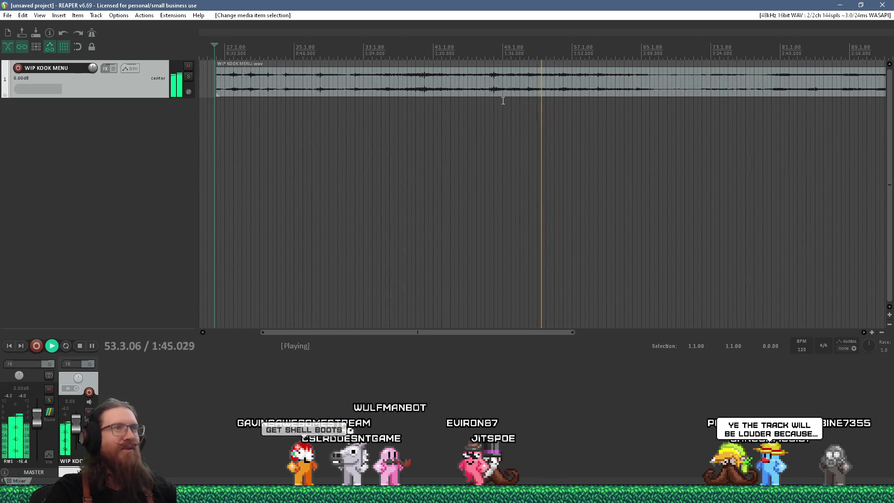
scroll(258, 109, up, 3)
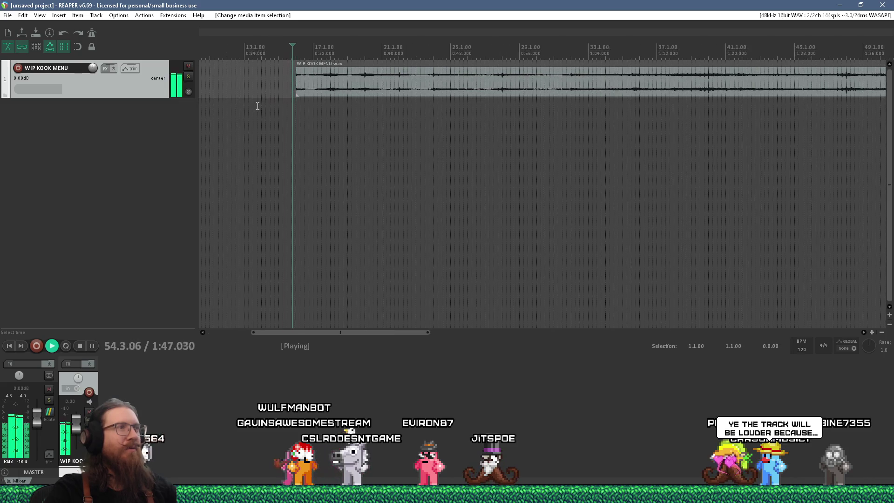
scroll(263, 107, down, 3)
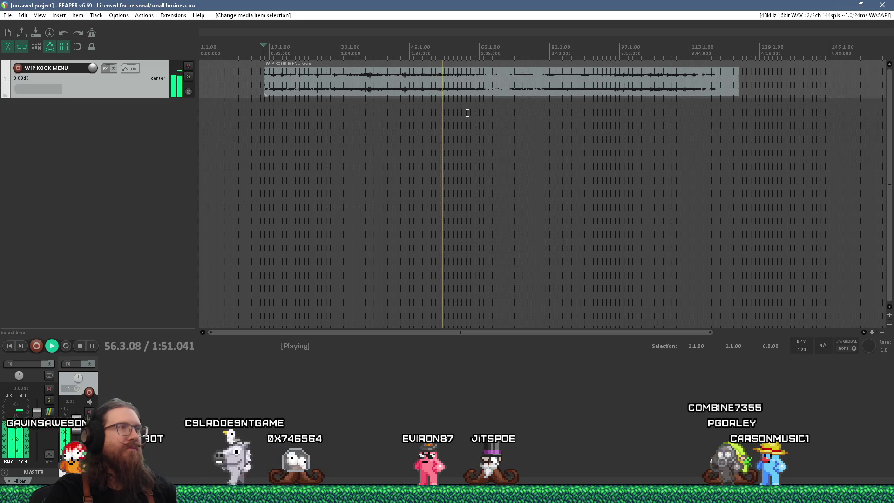
key(alt+Tab)
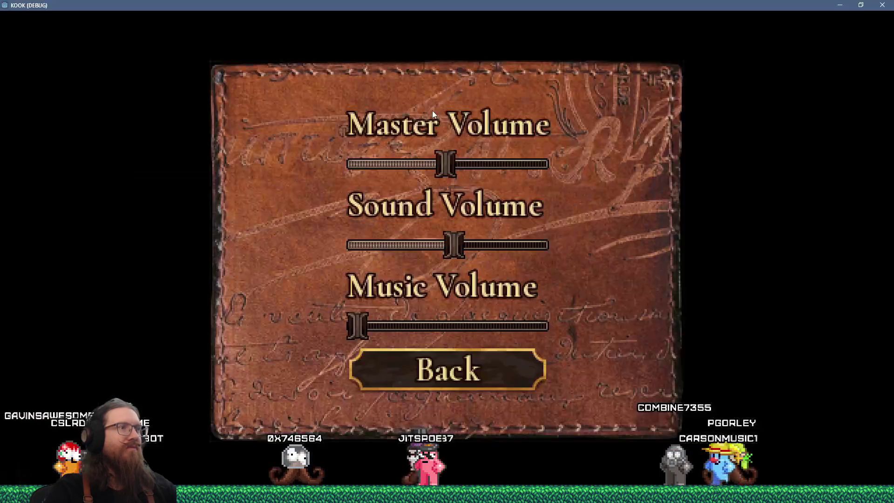
key(alt+Tab)
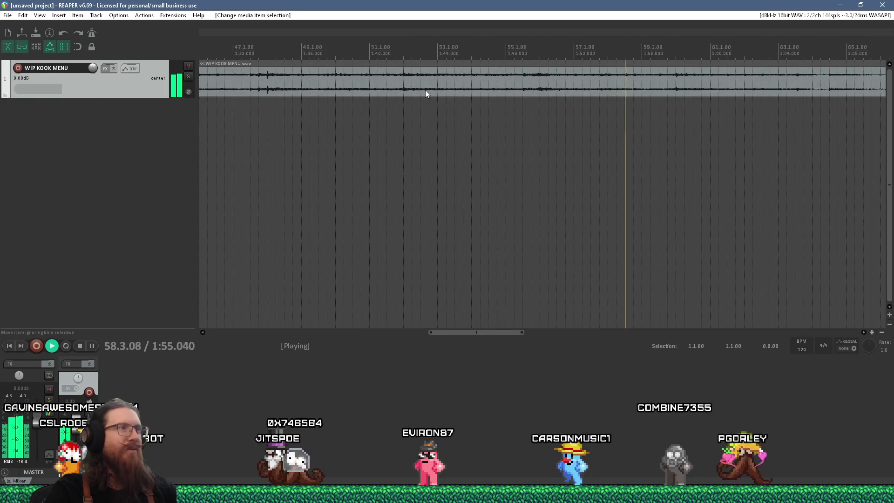
scroll(426, 91, down, 3)
scroll(272, 71, up, 5)
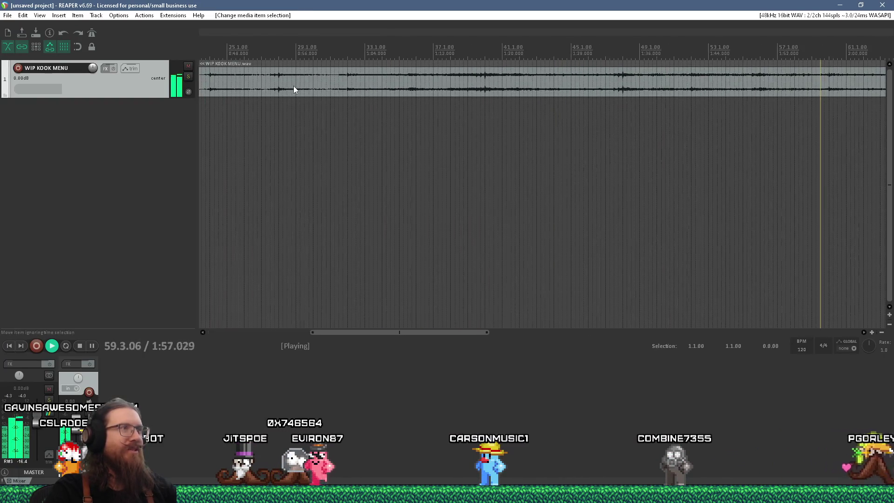
scroll(419, 93, down, 6)
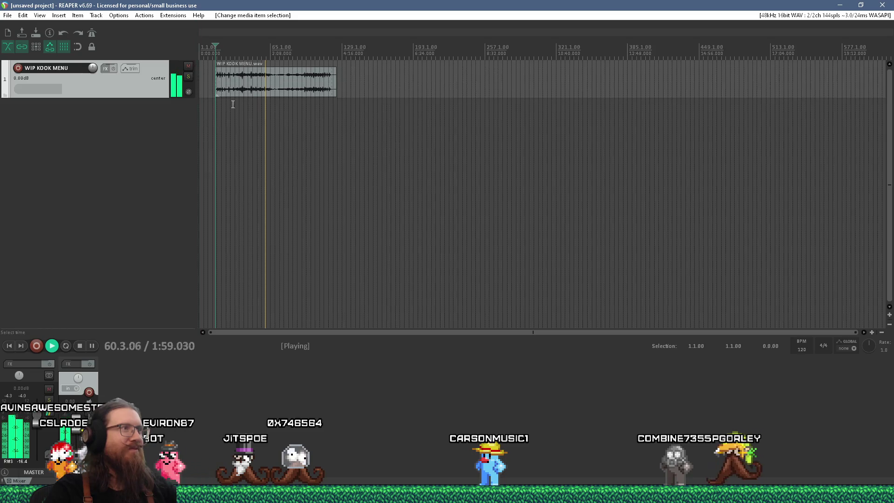
scroll(235, 98, up, 4)
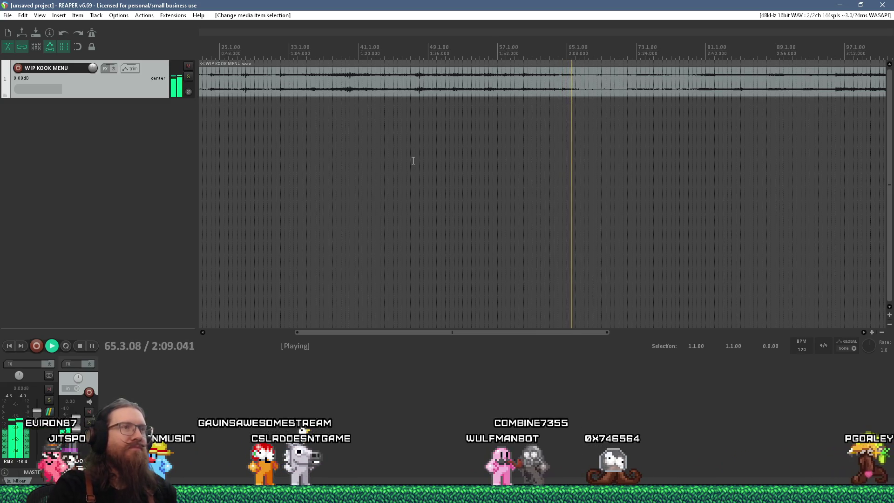
scroll(504, 162, down, 3)
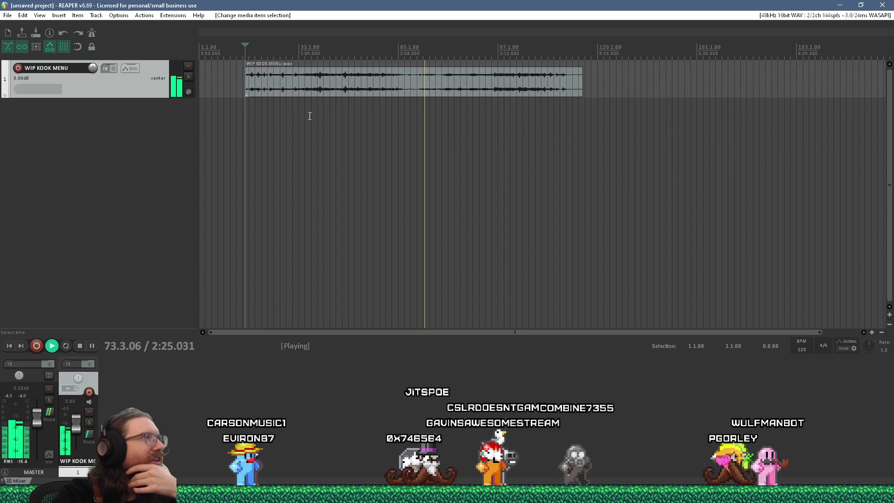
scroll(241, 94, up, 3)
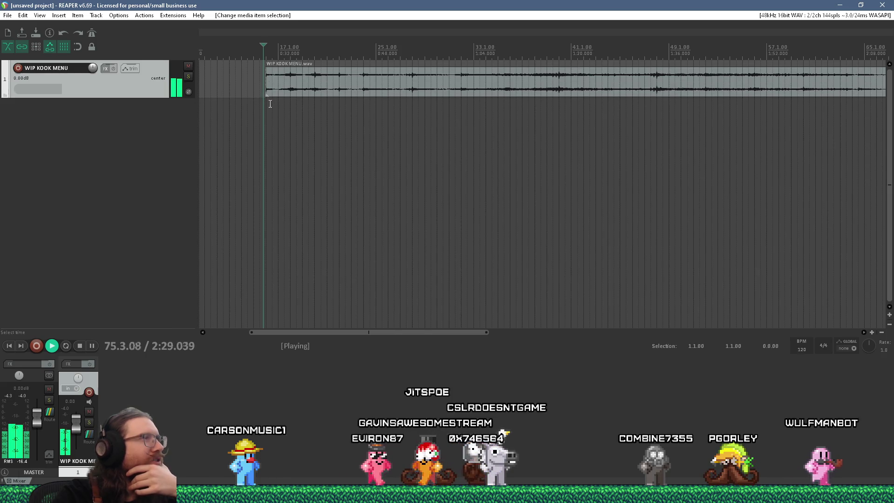
scroll(270, 104, down, 3)
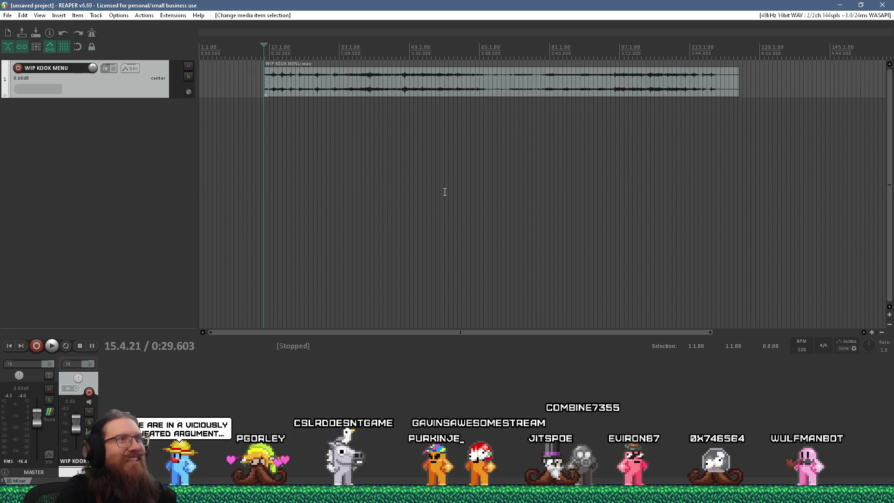
- Place the edit cursor at about 2:46 in the WIP KOOK MENU recording
click(500, 117)
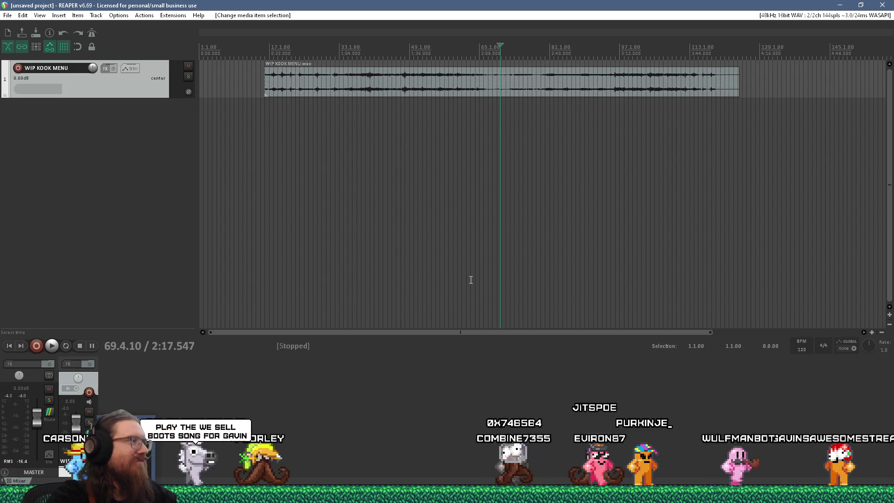
click(565, 230)
- Open the E:\projects\kook kook_godot\music folder through the Run dialog
key(super+r)
text(e)
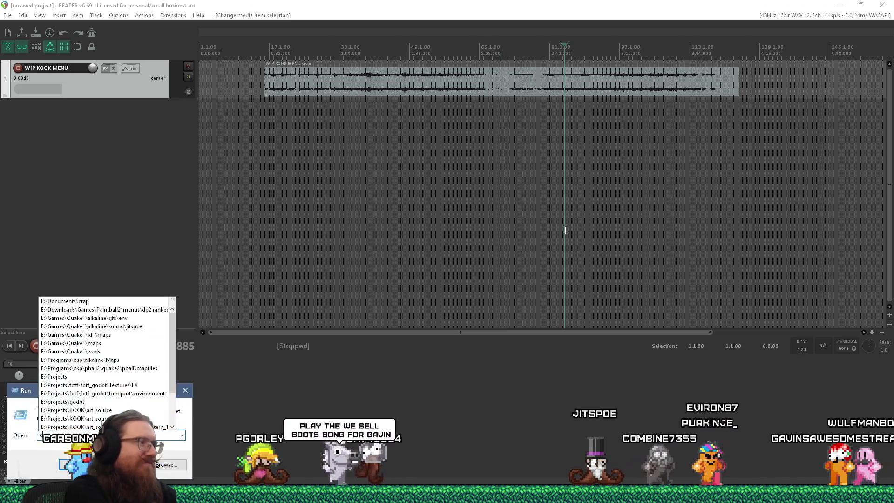
text(:\projects\)
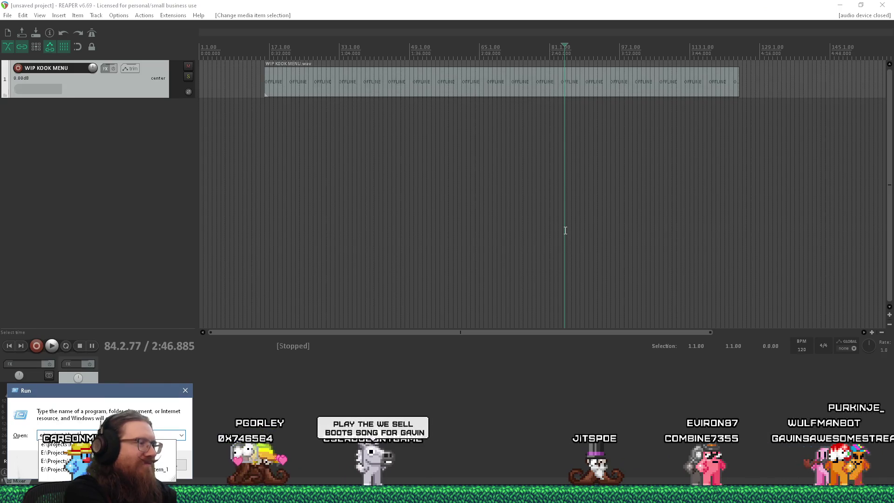
text(kook)
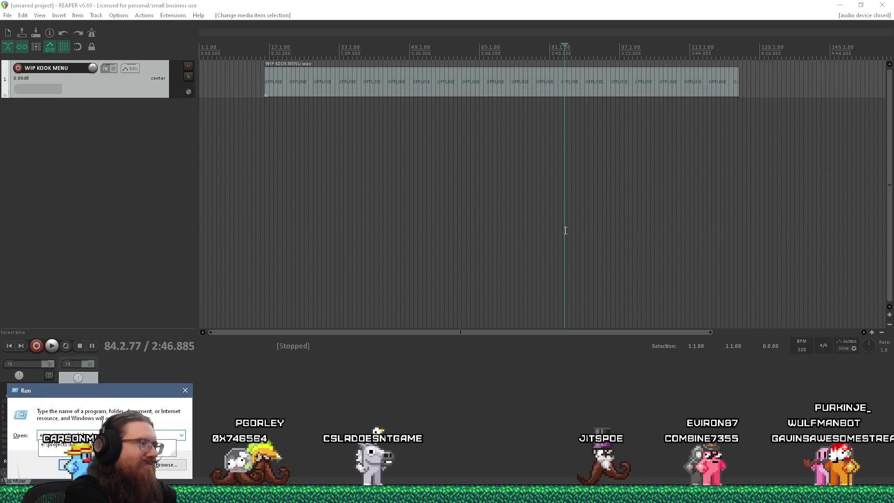
key(Return)
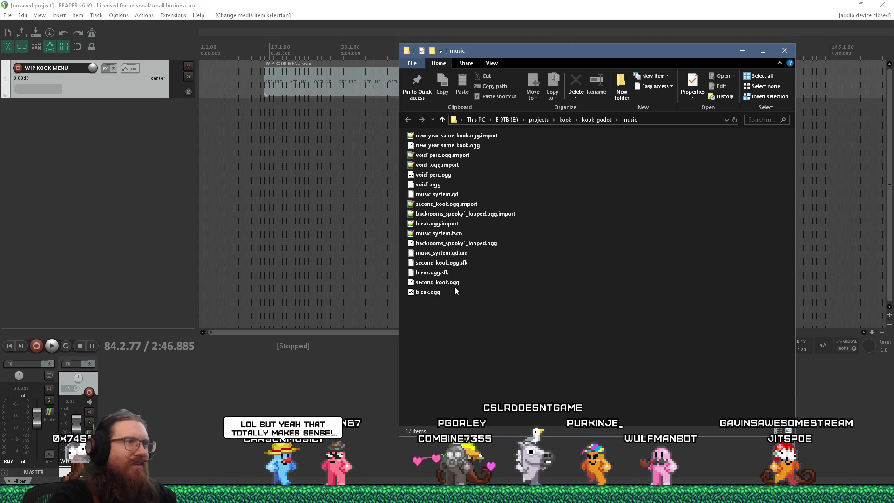
- Select second_kook.ogg and drag it from the music folder onto the REAPER track
click(437, 292)
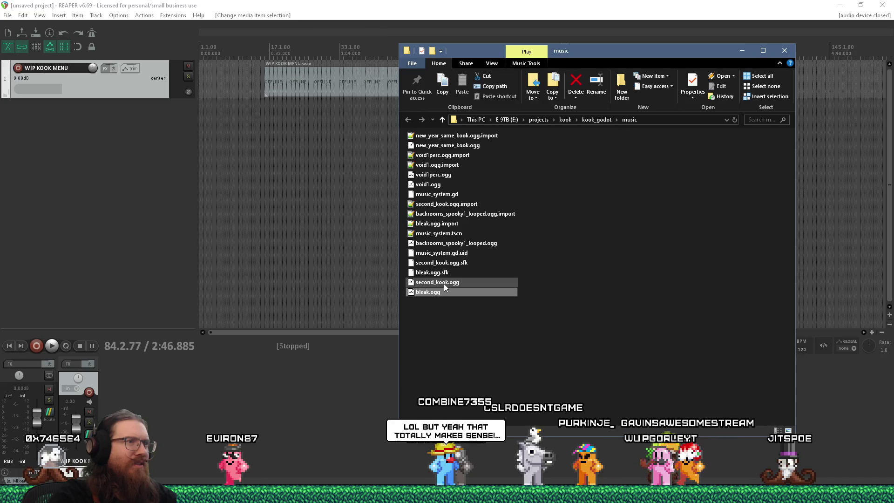
click(443, 282)
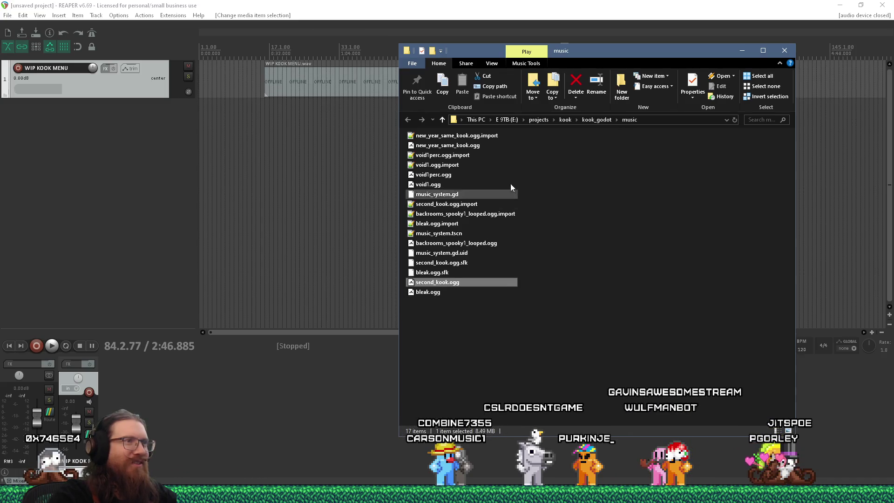
drag(557, 63, 280, 73)
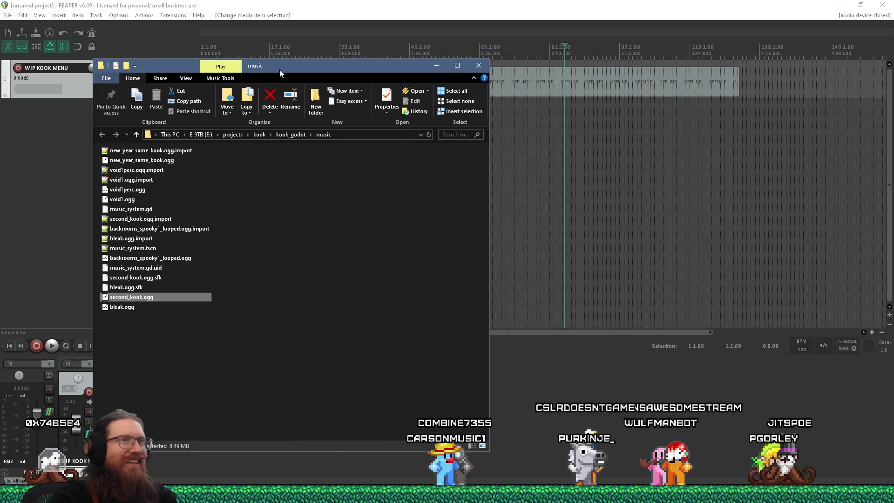
drag(168, 297, 797, 84)
- Lower the second_kook.ogg item's volume to -3.32dB and start playback inside it
scroll(523, 108, down, 2)
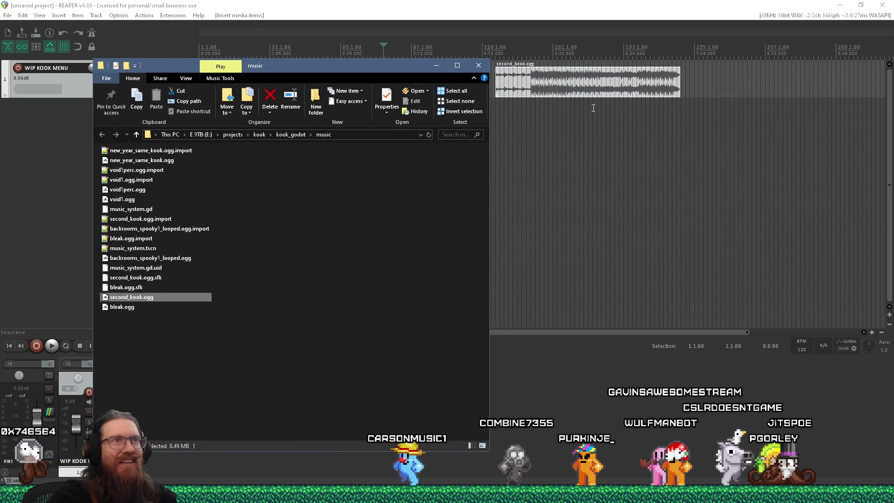
drag(538, 67, 538, 74)
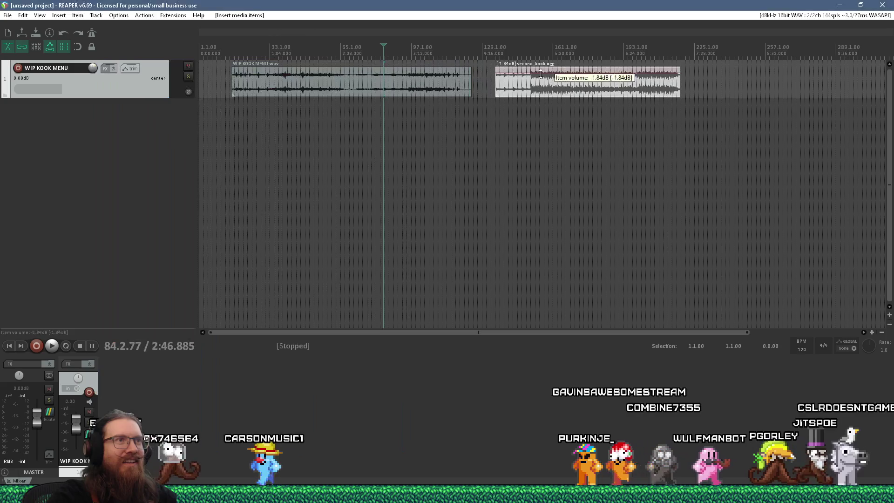
click(531, 105)
key(space)
- Skip ahead through second_kook.ogg, then go back to the music folder window
scroll(581, 110, up, 3)
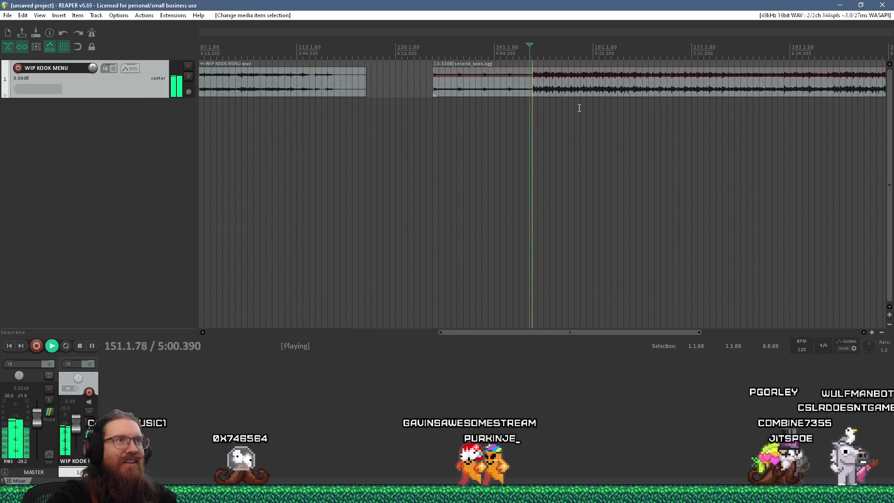
click(580, 109)
click(658, 110)
click(694, 111)
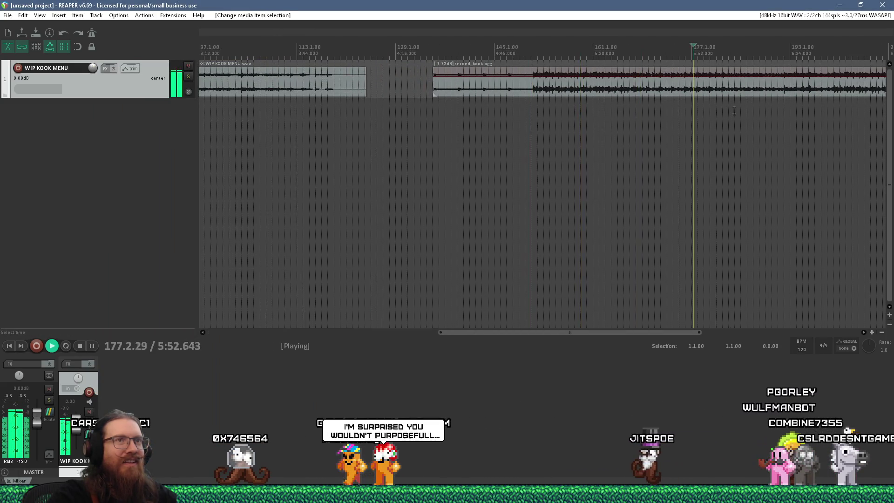
scroll(716, 123, down, 4)
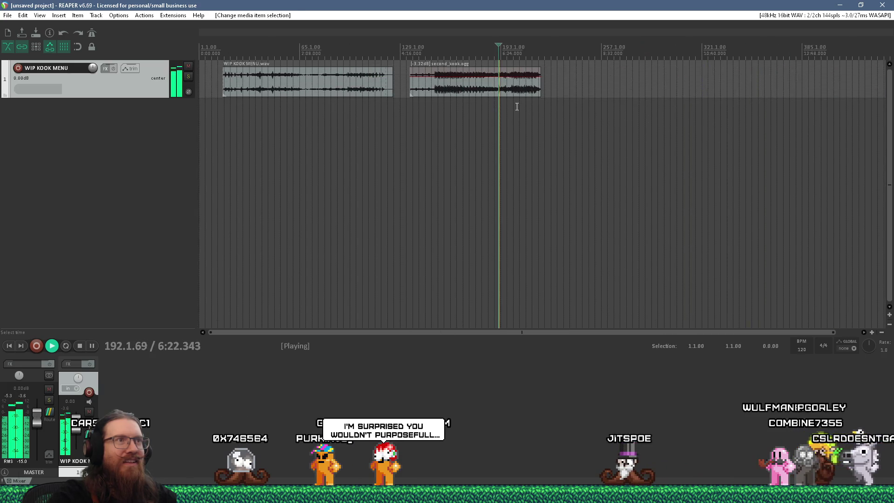
key(alt+Tab)
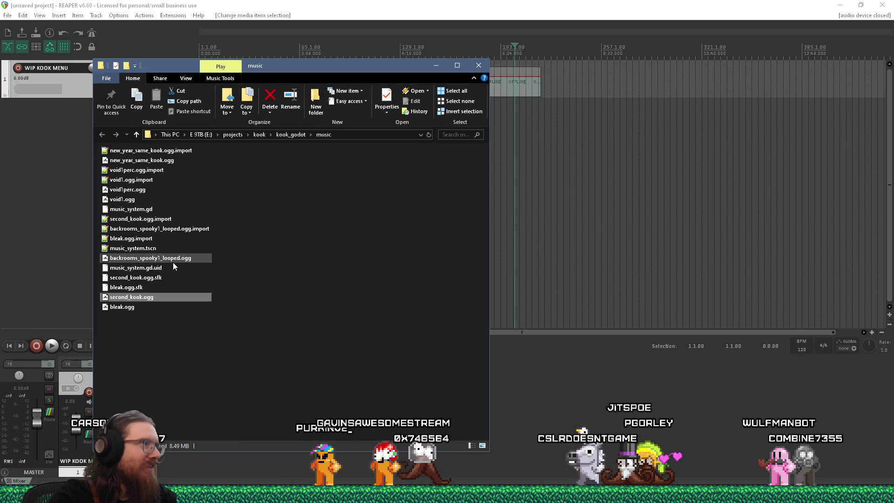
- Open the e:\downloads\games\kook\music folder via the Run dialog
click(209, 314)
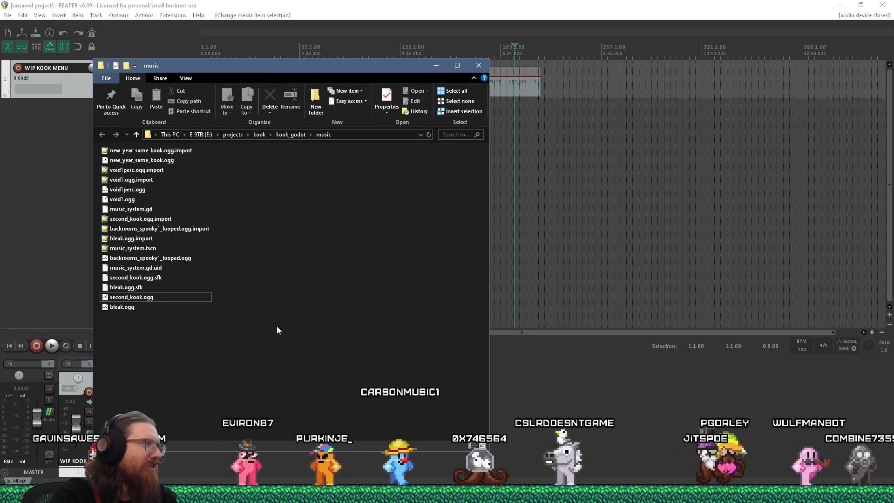
key(super+r)
text(e:\)
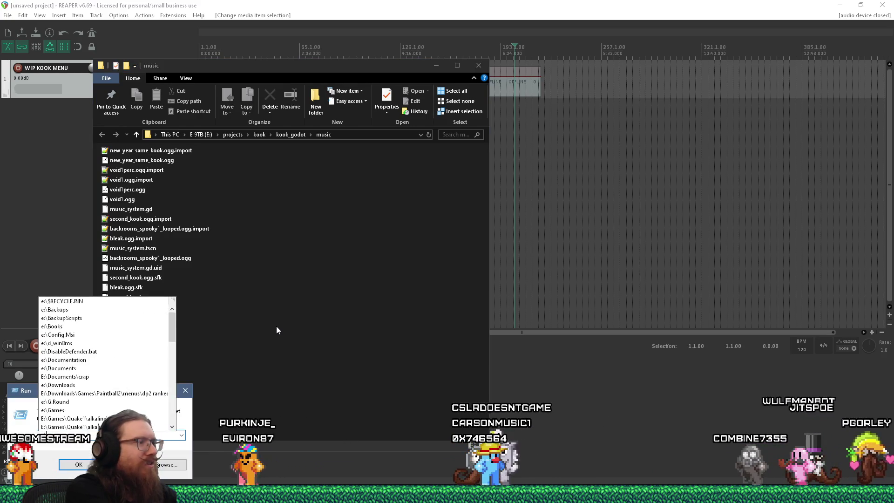
text(projects\)
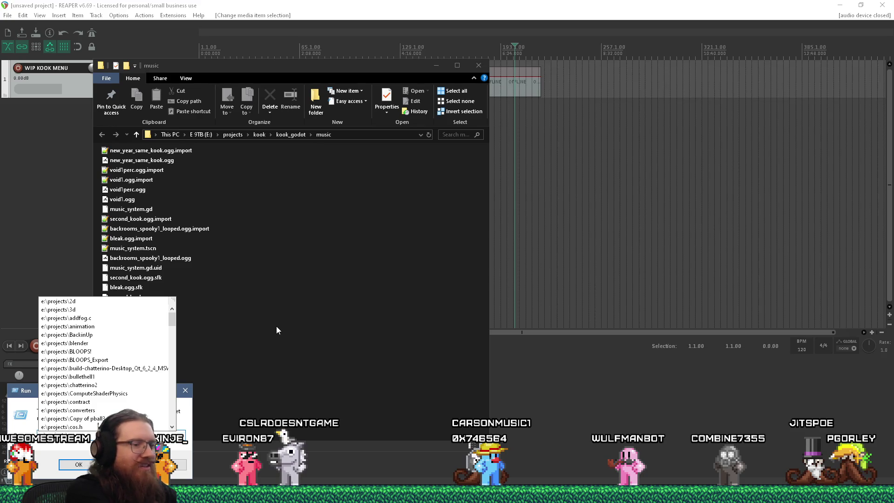
key(BackSpace)
key(BackSpace)
key(BackSpace)
text(downloads\)
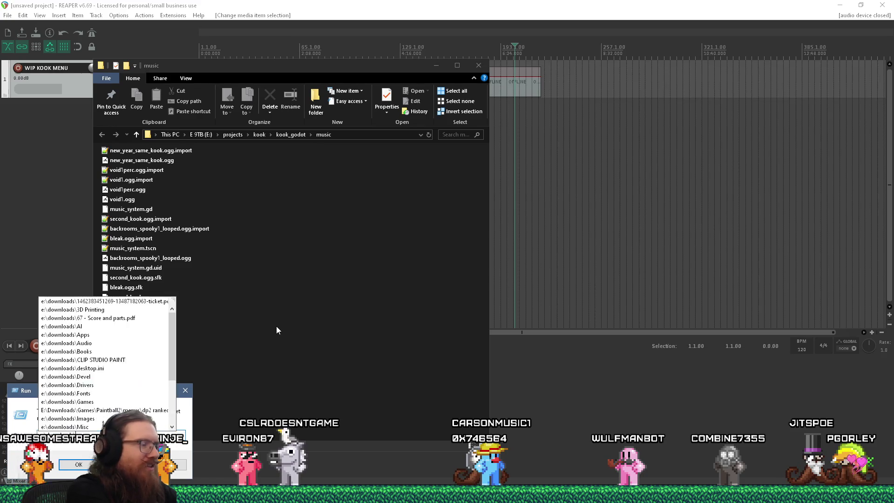
text(games\)
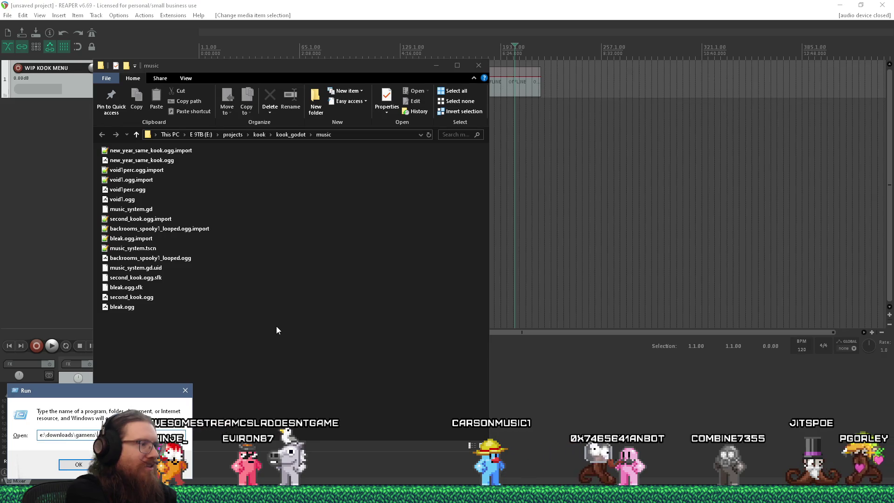
text(kook\music)
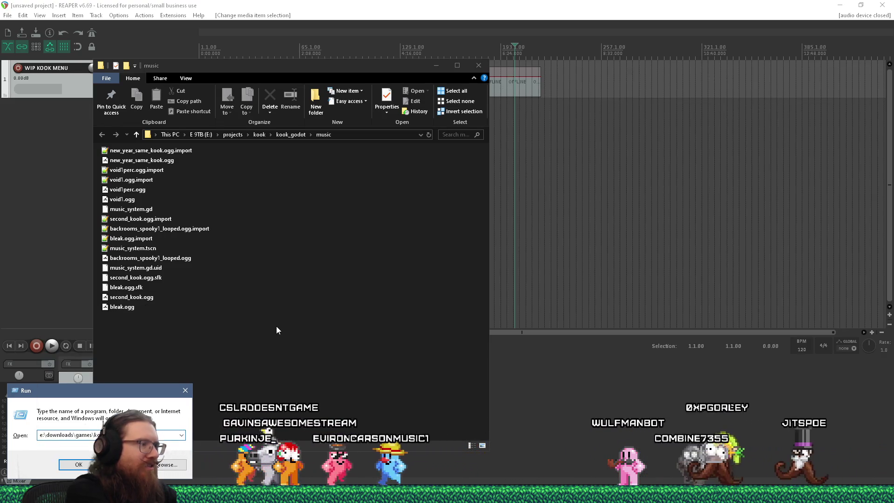
key(Return)
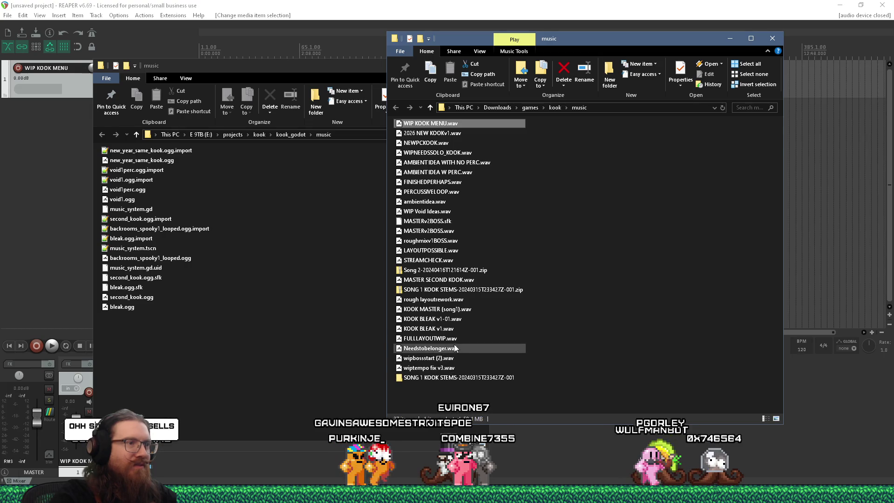
- Drag MASTERv2BOSS.wav into REAPER's arrange view as a new item
mouse_move(463, 318)
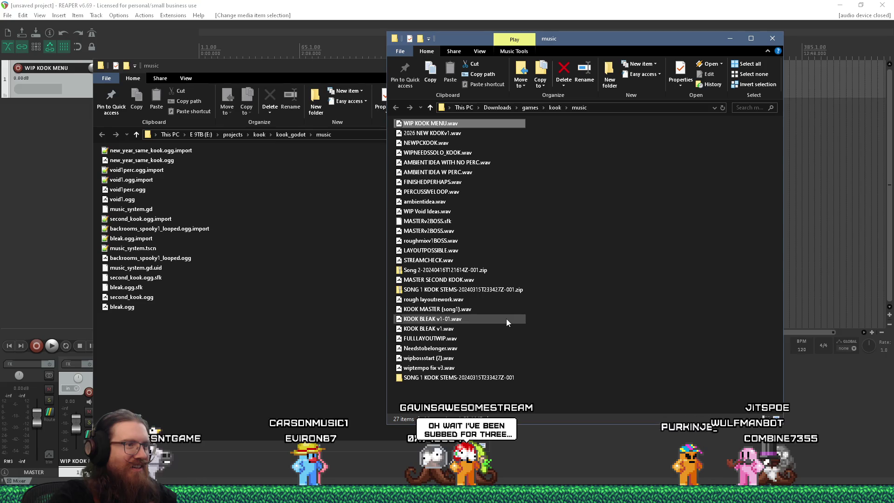
click(452, 360)
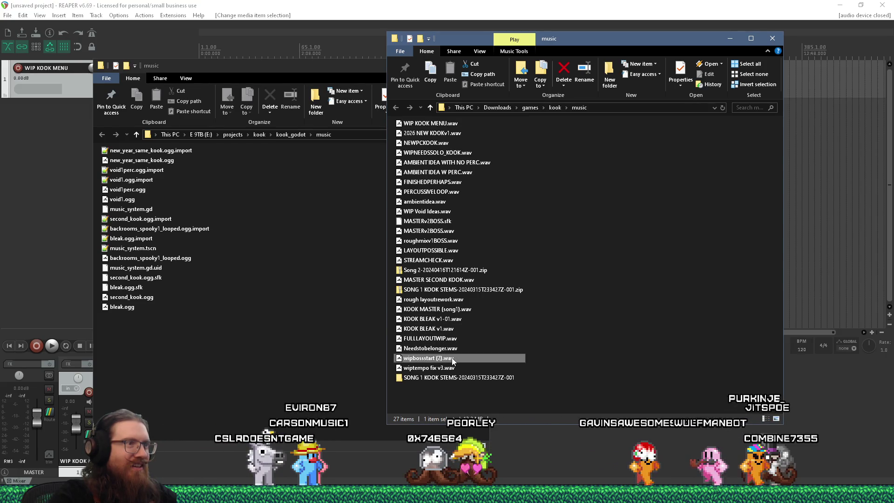
click(456, 233)
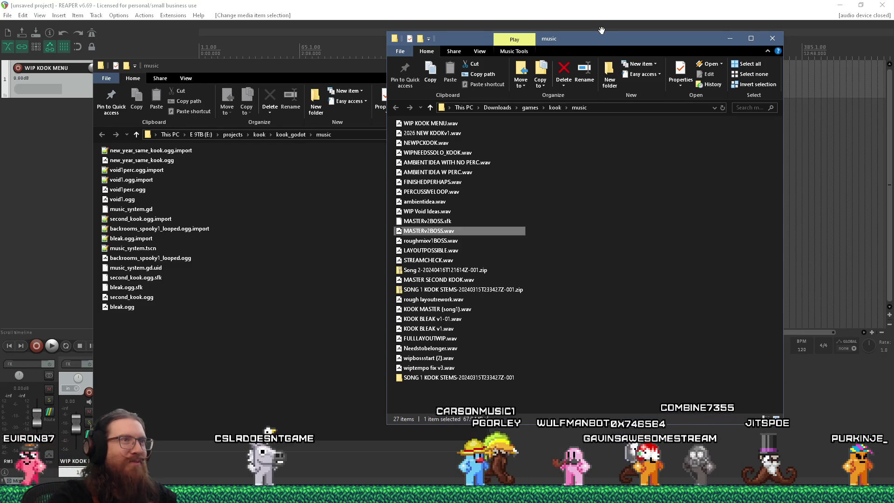
drag(602, 31, 411, 33)
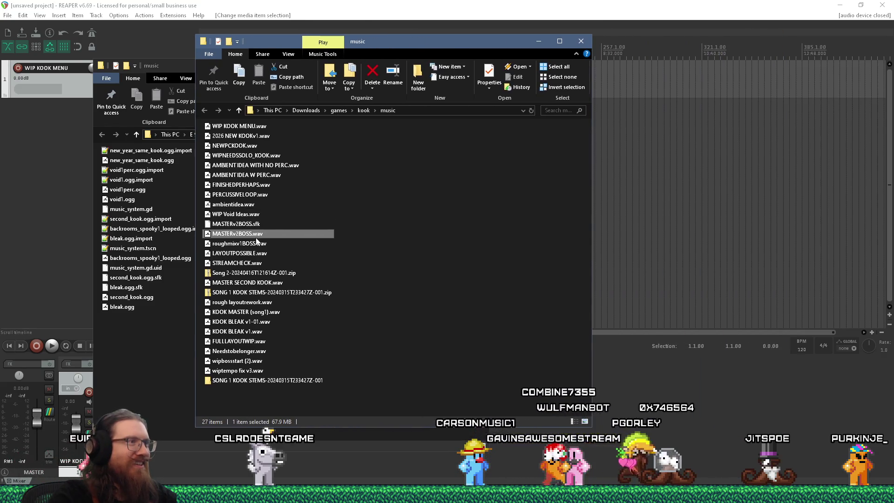
mouse_move(264, 233)
mouse_down()
mouse_move(328, 224)
mouse_move(640, 96)
mouse_up()
- Play back the MASTERv2BOSS item from just before it, with its volume at about -0.28 dB
click(640, 96)
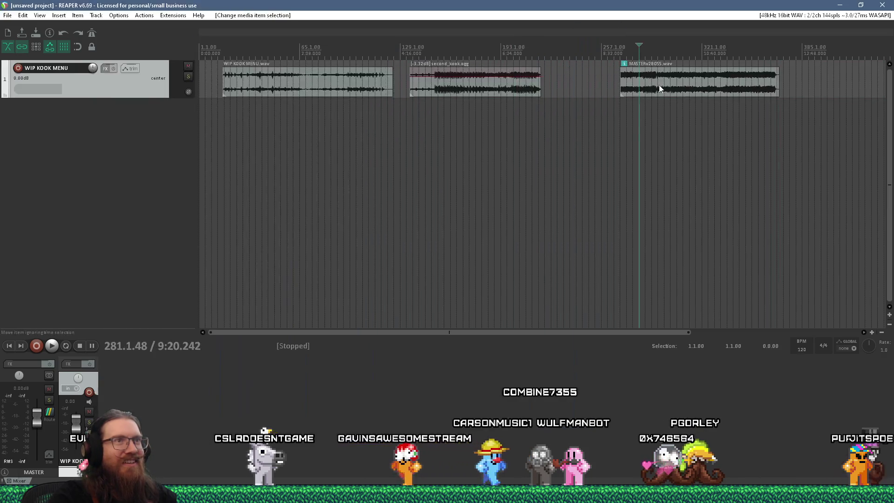
drag(684, 68, 684, 79)
click(619, 104)
key(space)
scroll(617, 112, up, 3)
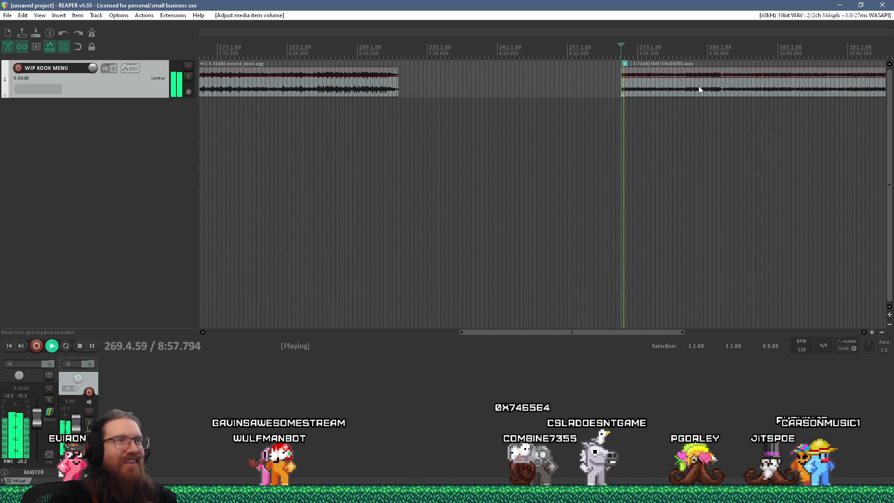
drag(745, 74, 748, 68)
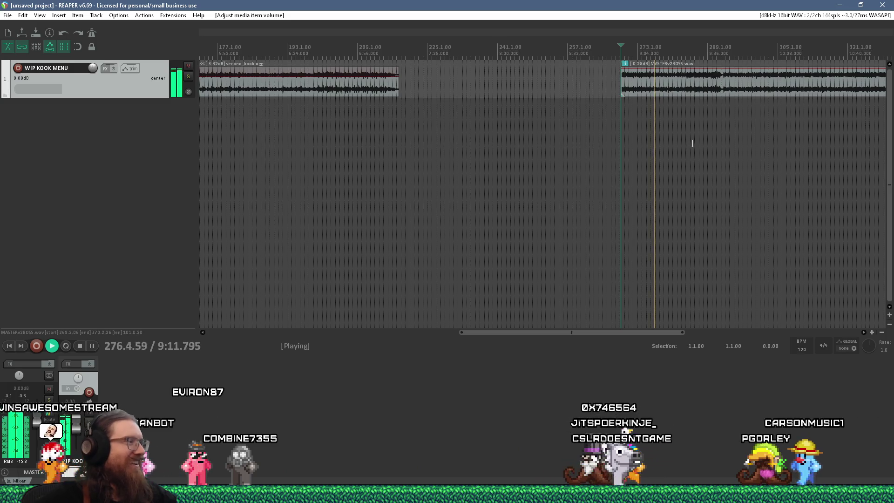
scroll(691, 144, down, 1)
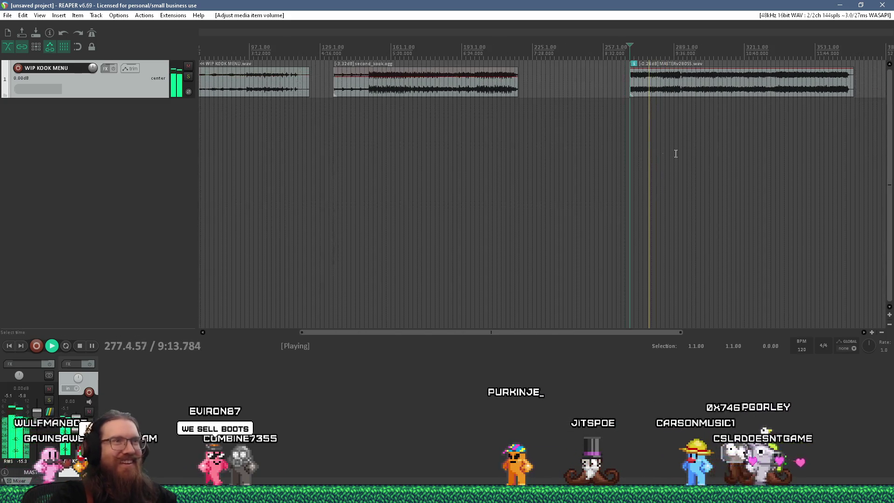
scroll(674, 151, down, 1)
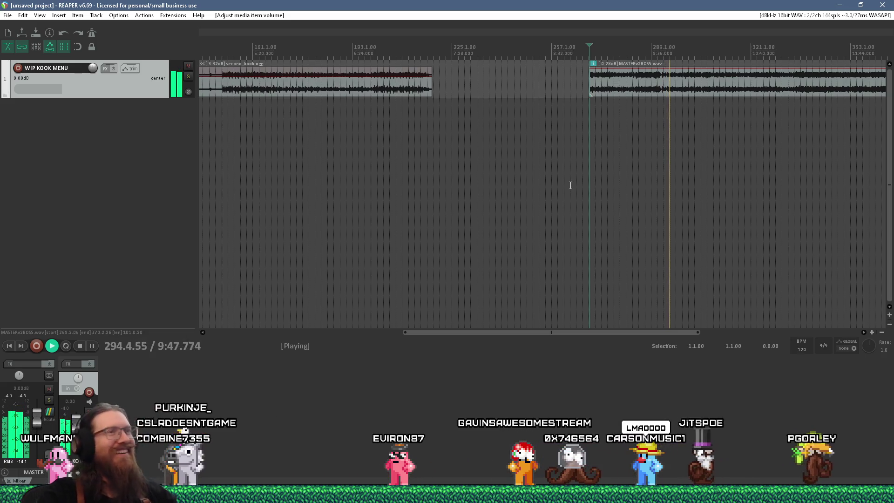
scroll(672, 128, up, 3)
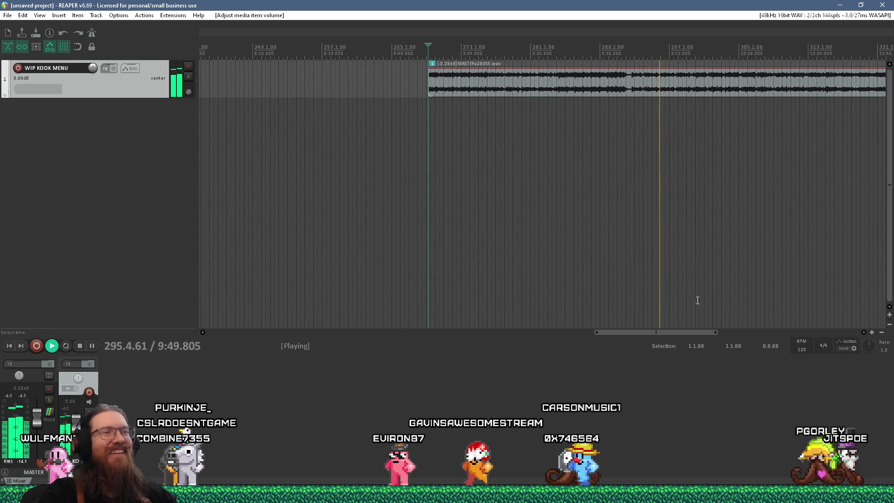
drag(677, 332, 726, 331)
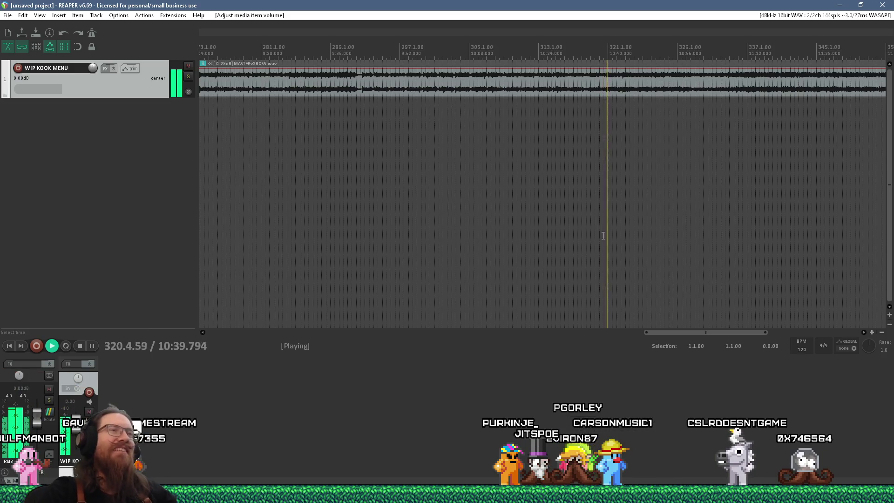
- Turn MASTERv2BOSS down to about -4.86 dB, pause playback, and minimize REAPER
drag(734, 331, 740, 331)
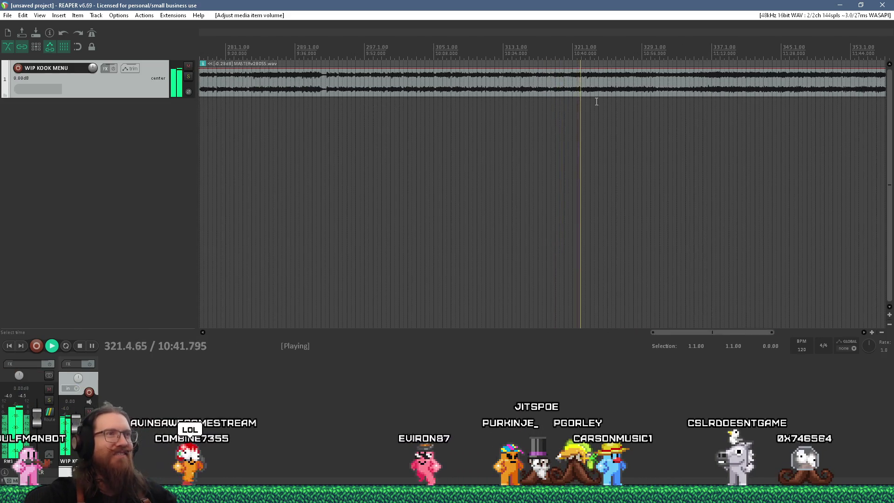
drag(612, 69, 607, 86)
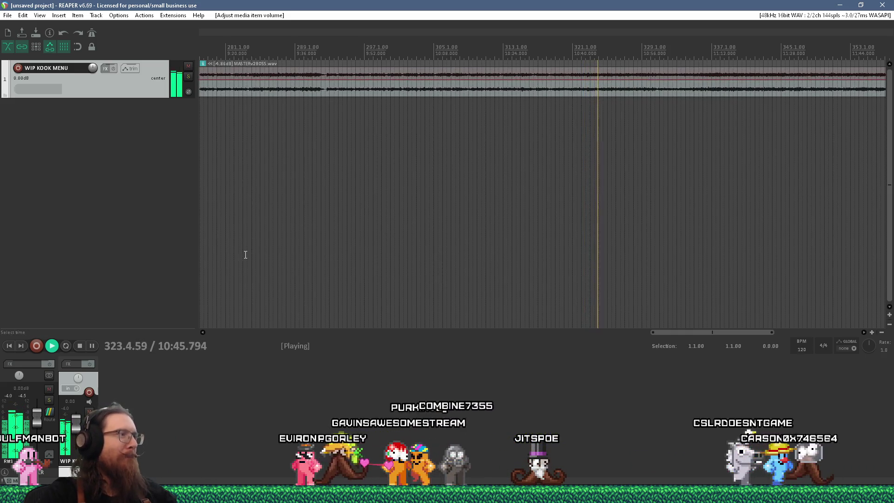
click(93, 345)
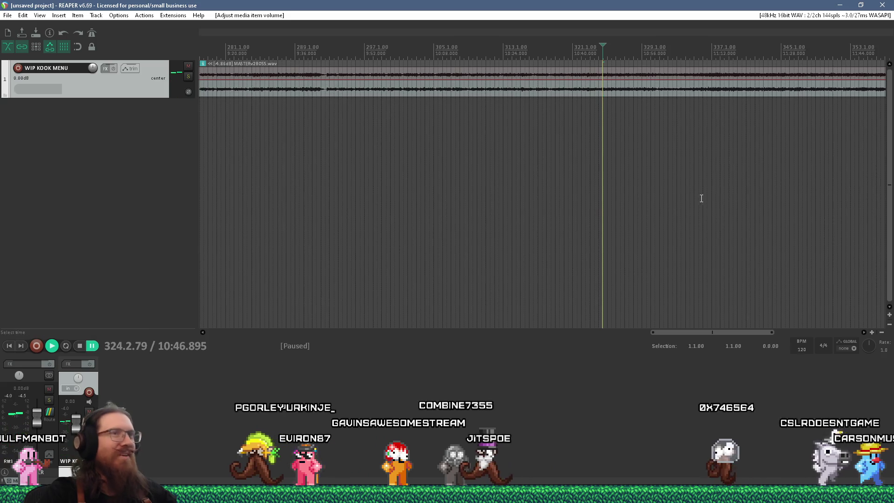
click(841, 5)
- Bring the running KOOK game forward and close it with Alt+F4
click(809, 12)
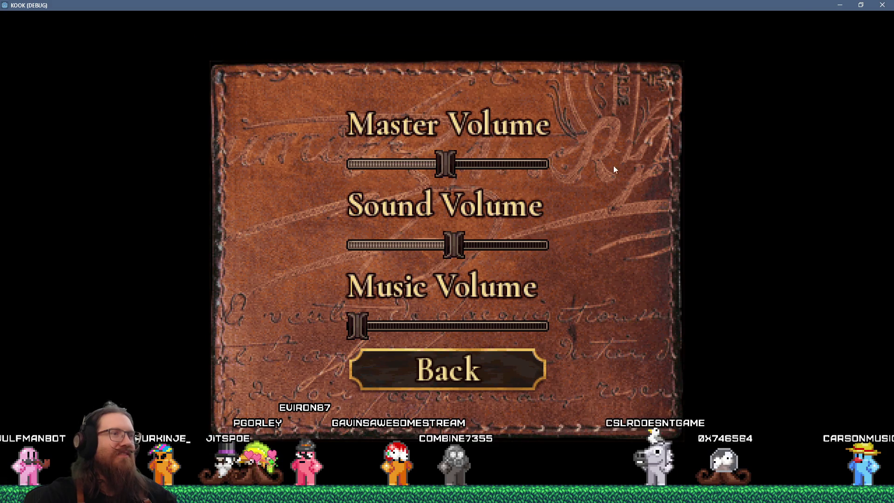
key(alt+F4)
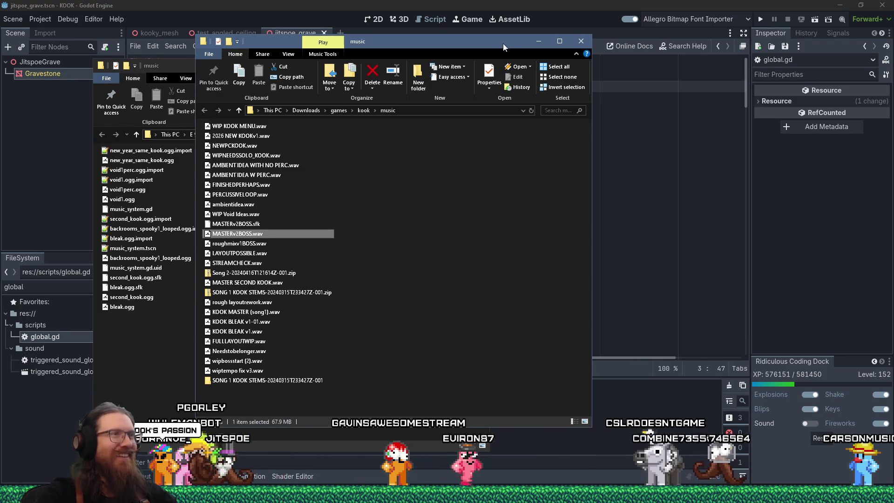
- Move the music folder window aside and return to global.gd in Godot, with the cursor on line 21
mouse_move(503, 43)
mouse_down()
mouse_move(610, 63)
mouse_move(540, 81)
mouse_up()
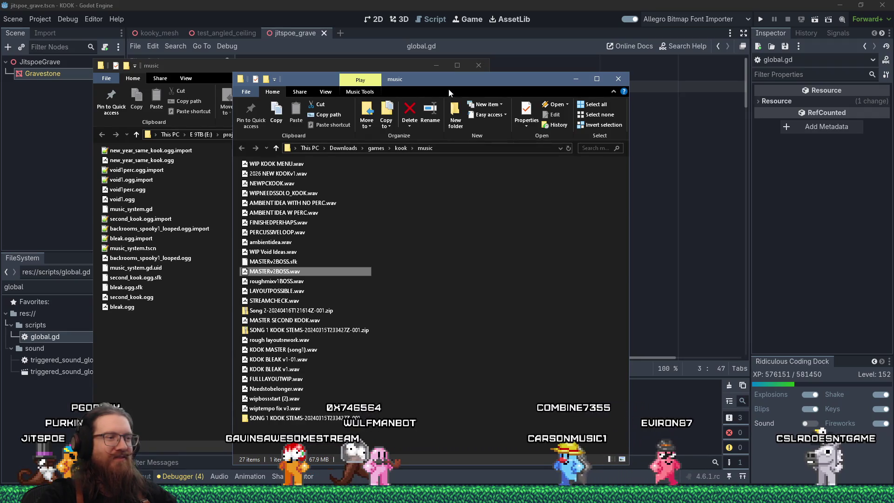
click(487, 5)
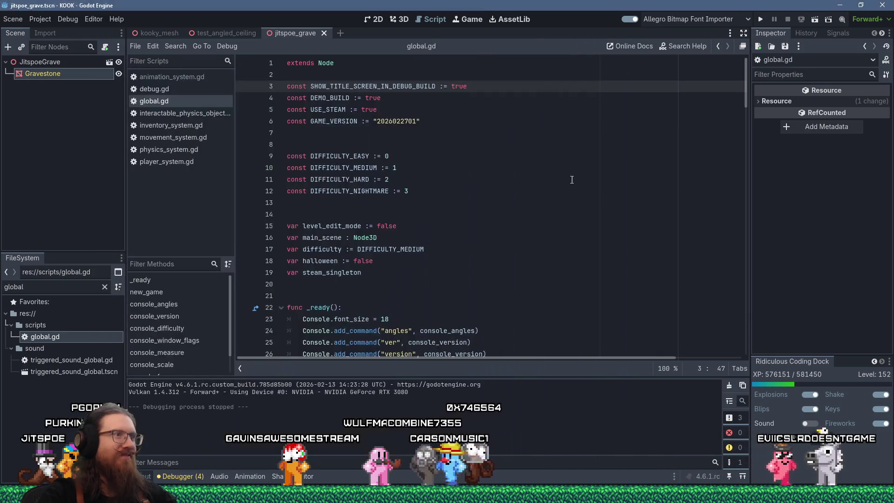
click(472, 122)
click(478, 132)
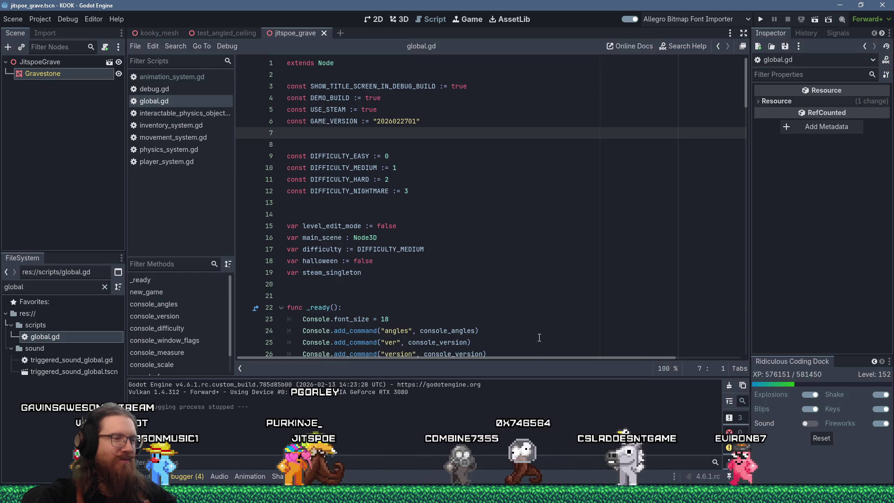
click(493, 255)
key(Down)
key(Down)
key(Down)
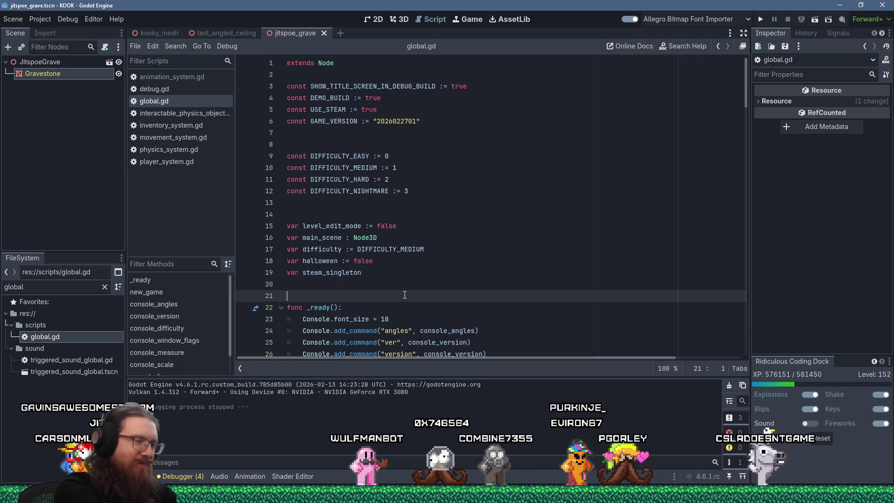
key(super+r)
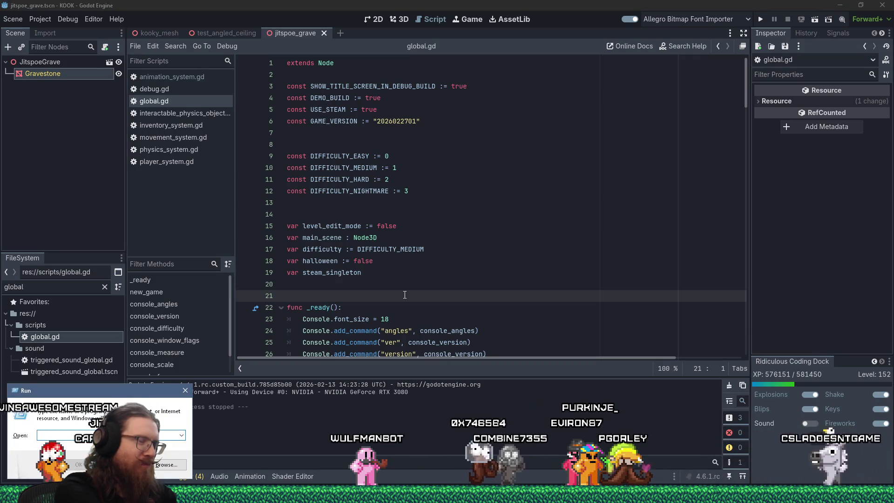
- Launch TrenchBroom from its e:\programs\trenchbroom folder through the Run dialog
key(Down)
key(Escape)
key(Escape)
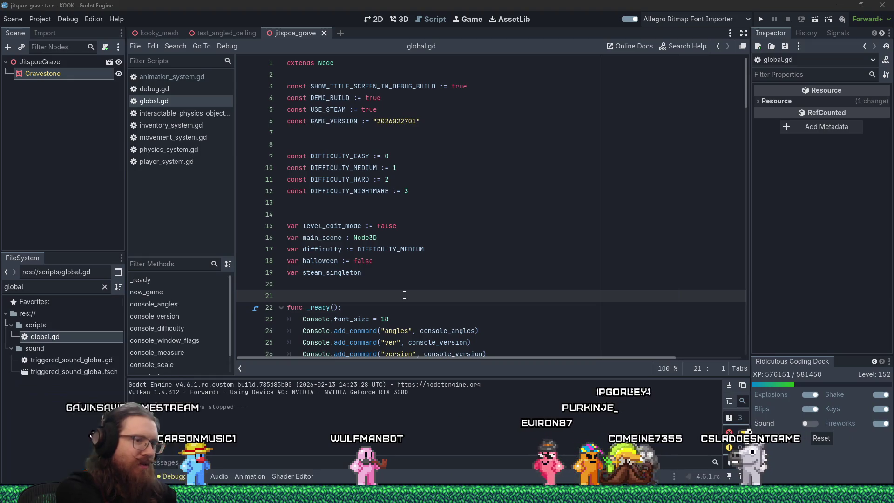
key(super+r)
text(e:\programs)
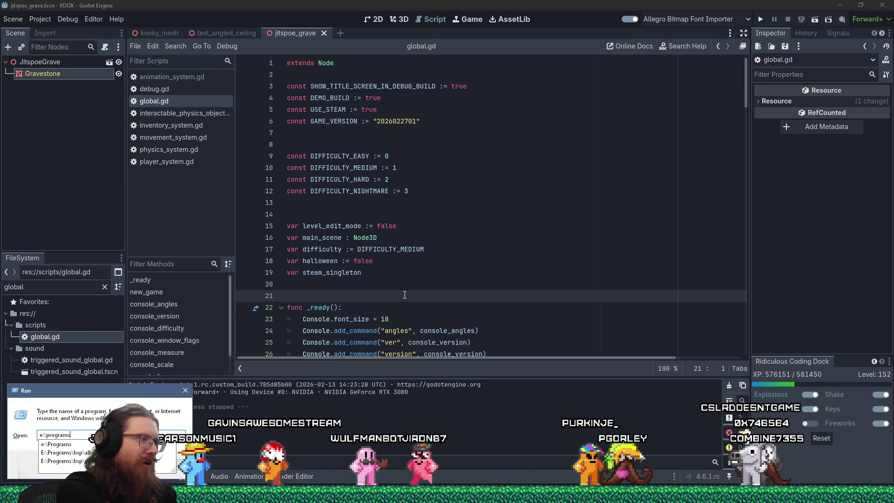
text(	renc)
text(room-)
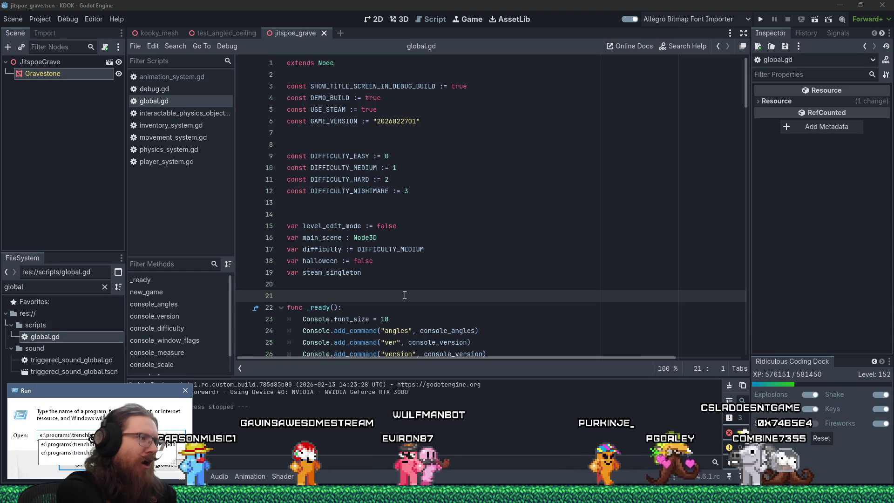
key(Return)
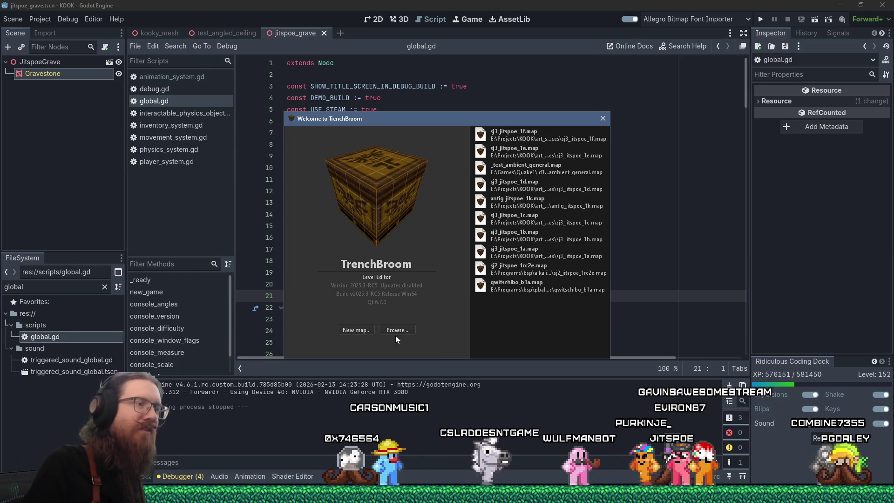
- Browse to the KOOK map_sources folder and open graveyard_credits.map
mouse_move(492, 123)
mouse_down()
mouse_move(558, 119)
mouse_move(558, 86)
mouse_move(418, 98)
mouse_up()
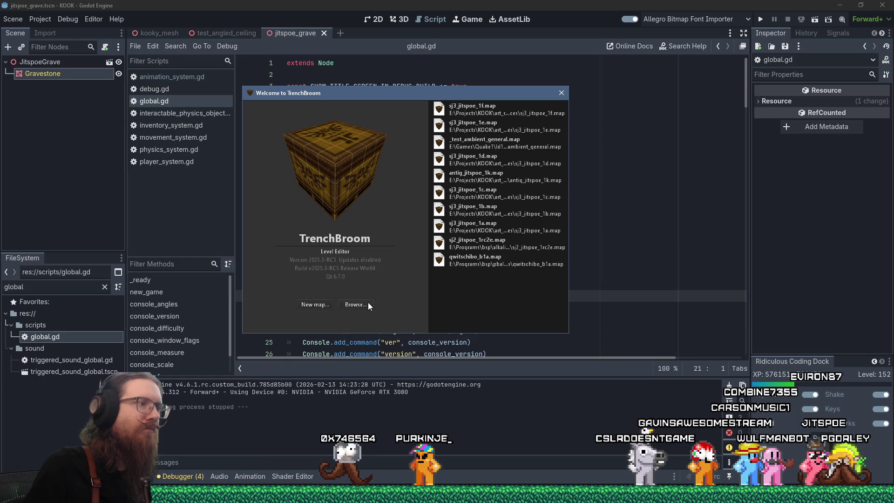
click(355, 305)
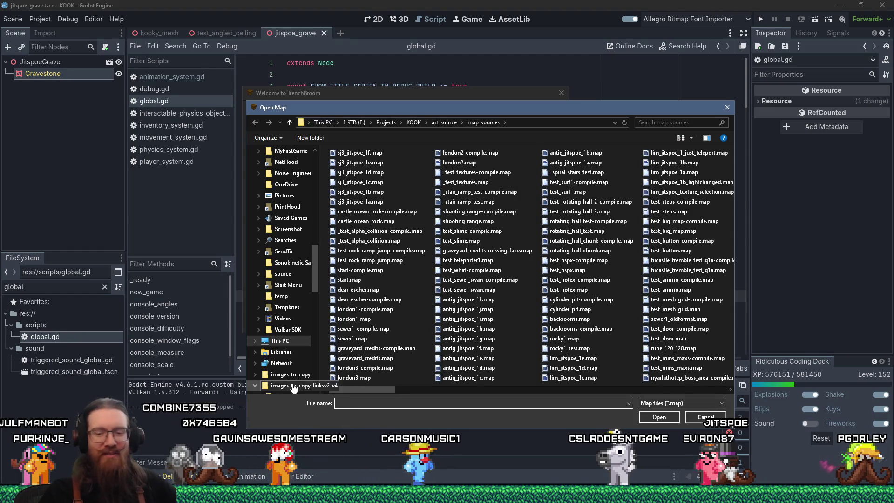
mouse_move(528, 108)
mouse_down()
mouse_move(464, 99)
mouse_move(523, 122)
mouse_up()
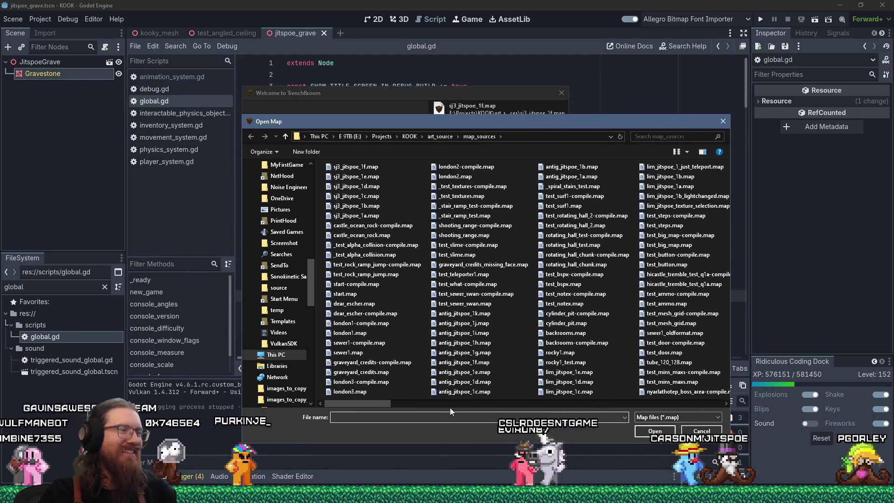
text(*)
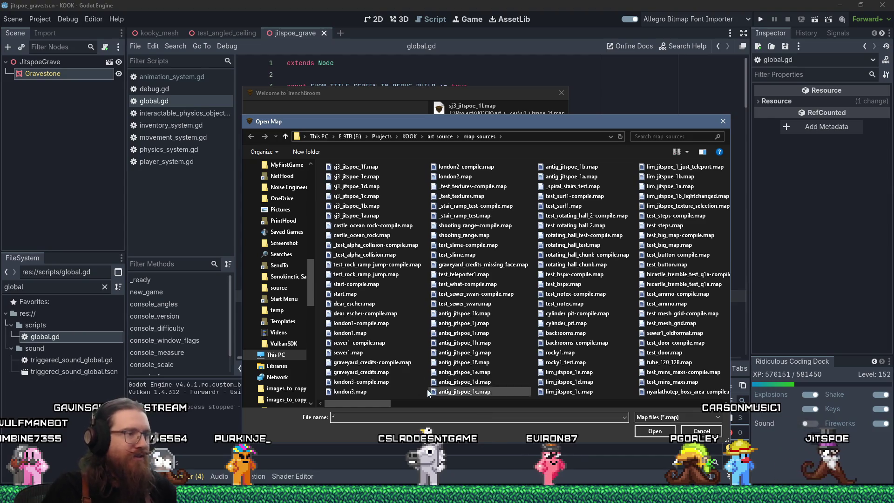
double_click(368, 372)
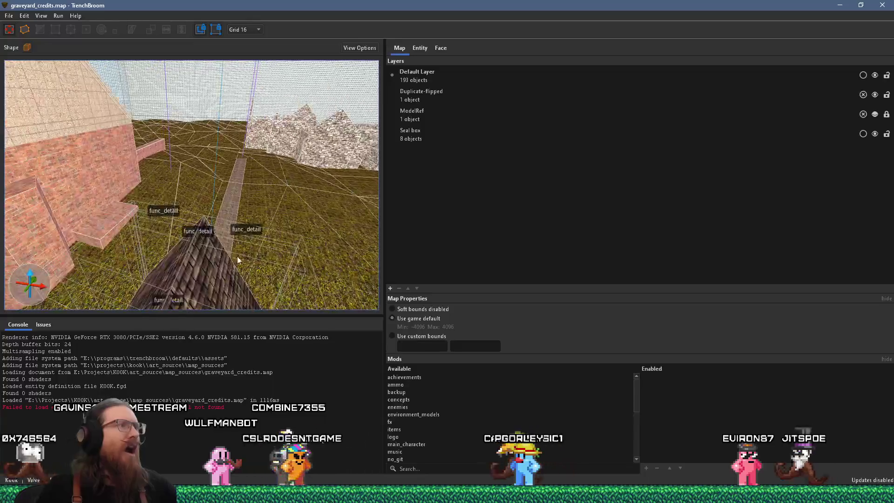
- Select the brown rock brush near the church and switch to vertex editing on a 64-unit grid
mouse_move(237, 256)
mouse_down()
mouse_move(219, 241)
mouse_move(178, 233)
mouse_move(283, 207)
mouse_move(183, 208)
mouse_move(155, 225)
mouse_up()
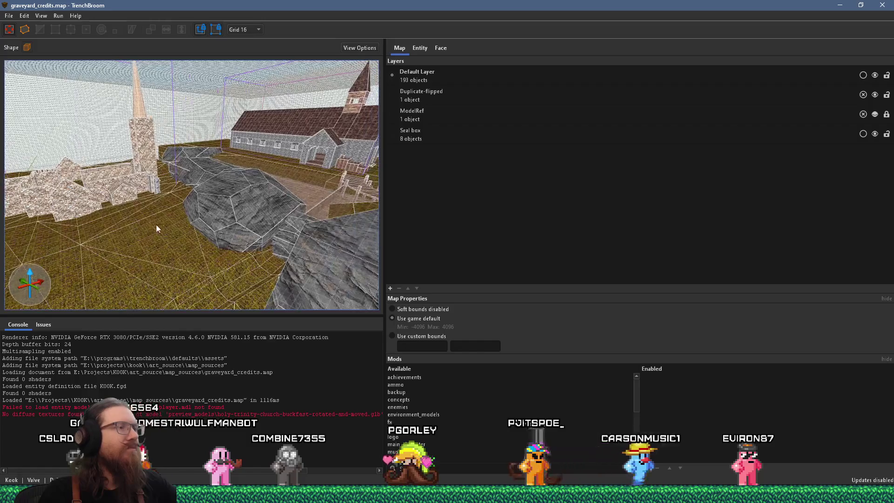
mouse_move(225, 186)
mouse_down()
mouse_move(214, 191)
mouse_move(228, 198)
mouse_move(82, 185)
mouse_move(265, 209)
mouse_move(124, 192)
mouse_move(329, 189)
mouse_move(265, 193)
mouse_move(84, 174)
mouse_up()
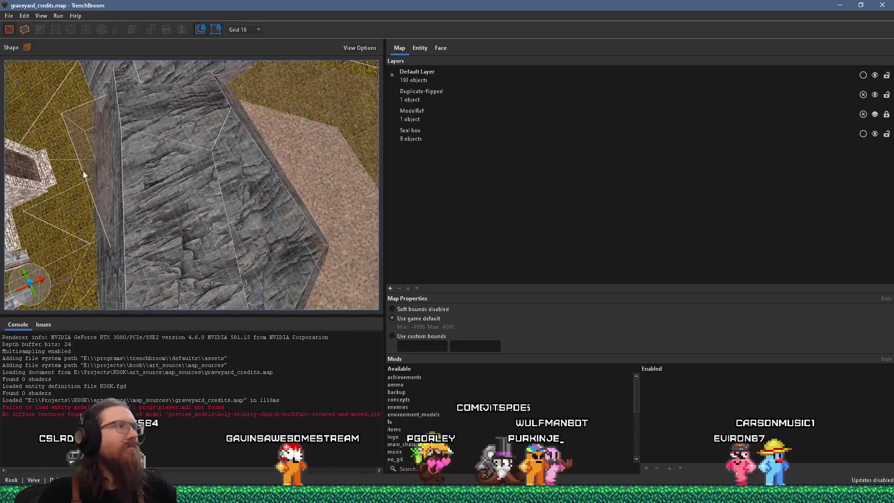
click(324, 150)
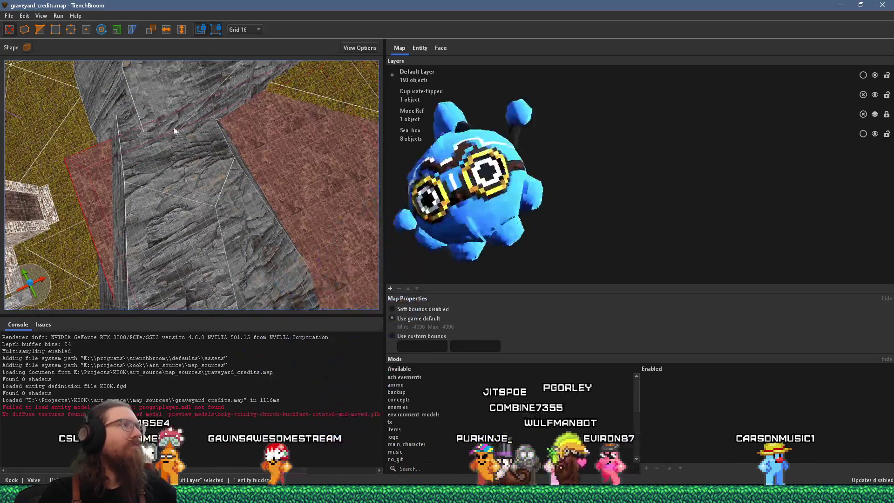
click(41, 28)
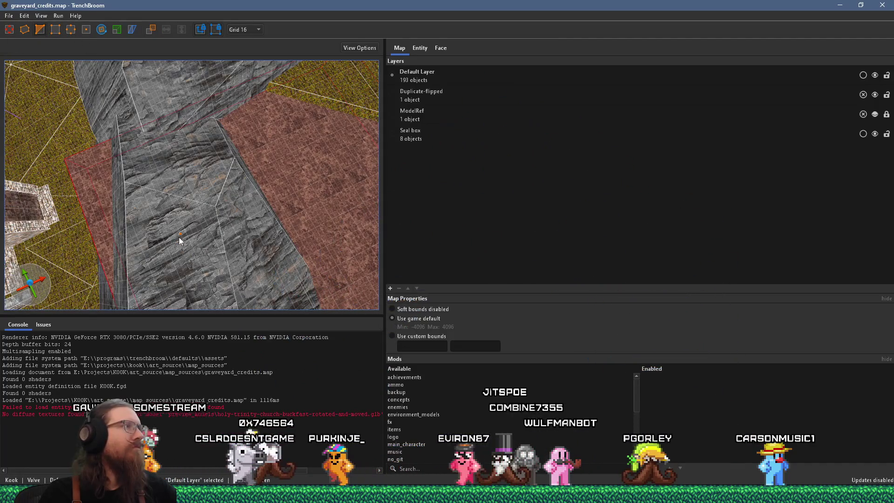
click(250, 30)
click(240, 103)
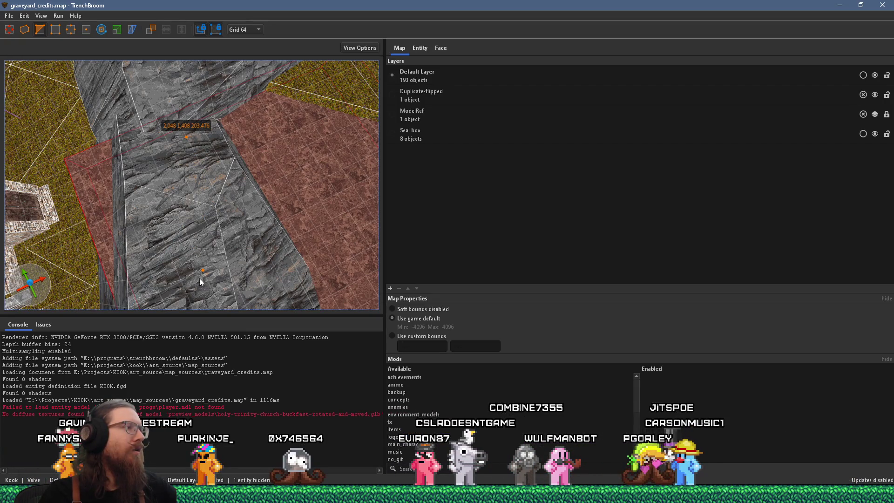
- Reposition a corner vertex of the rock brush, then deselect it and look over the path
shift+click(201, 272)
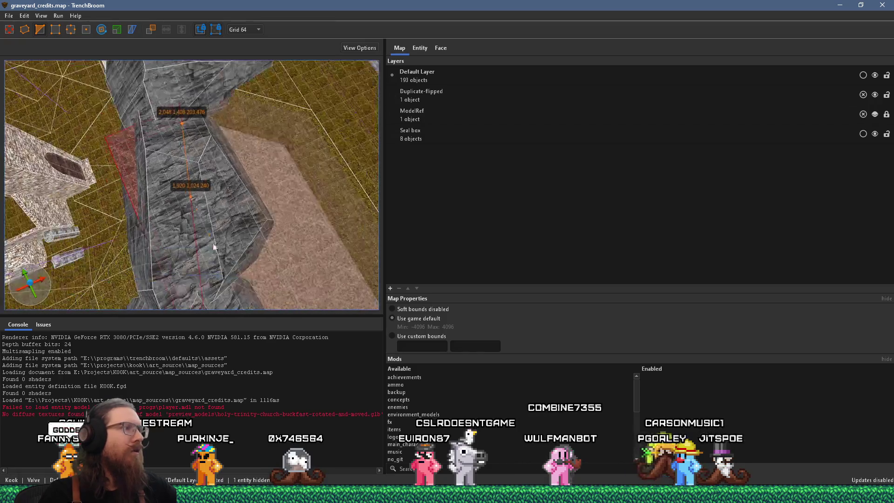
mouse_move(214, 247)
mouse_down()
mouse_move(160, 271)
mouse_move(235, 225)
mouse_move(164, 199)
mouse_up()
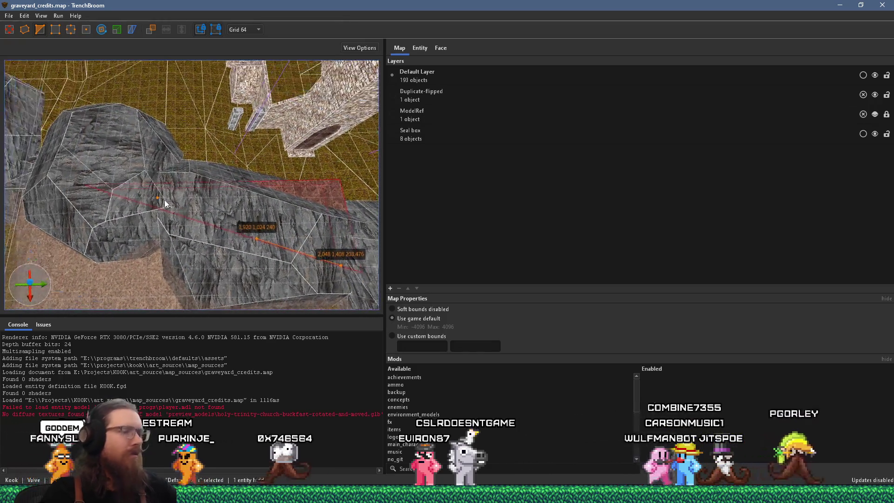
key(Page_Up)
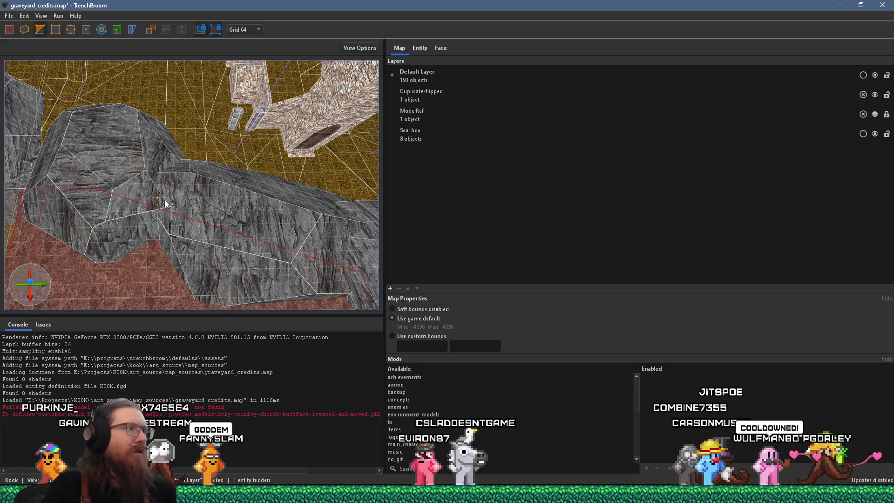
key(Escape)
mouse_move(163, 200)
mouse_down()
mouse_move(62, 186)
mouse_move(237, 167)
mouse_up()
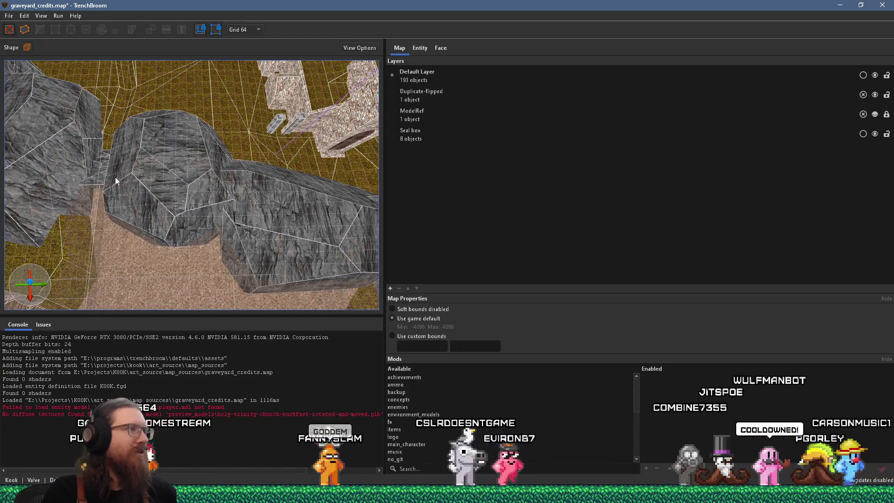
mouse_move(116, 180)
mouse_down()
mouse_move(237, 159)
mouse_move(159, 180)
mouse_move(267, 164)
mouse_up()
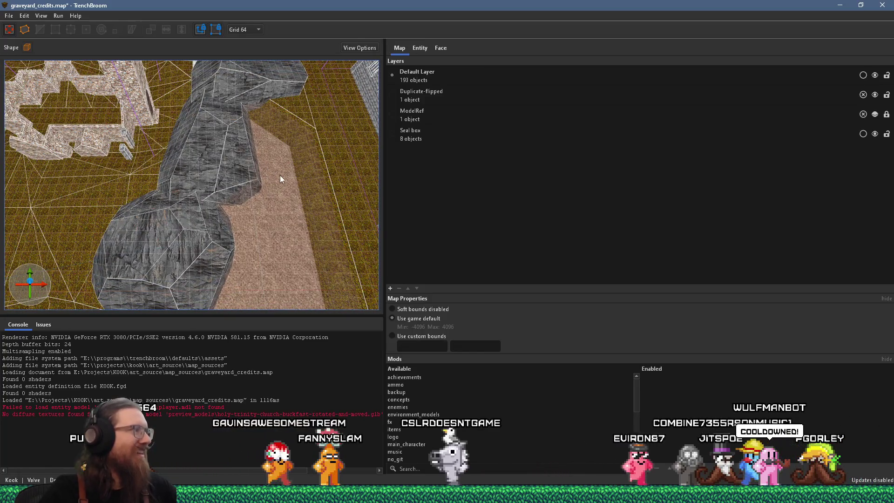
scroll(222, 174, up, 10)
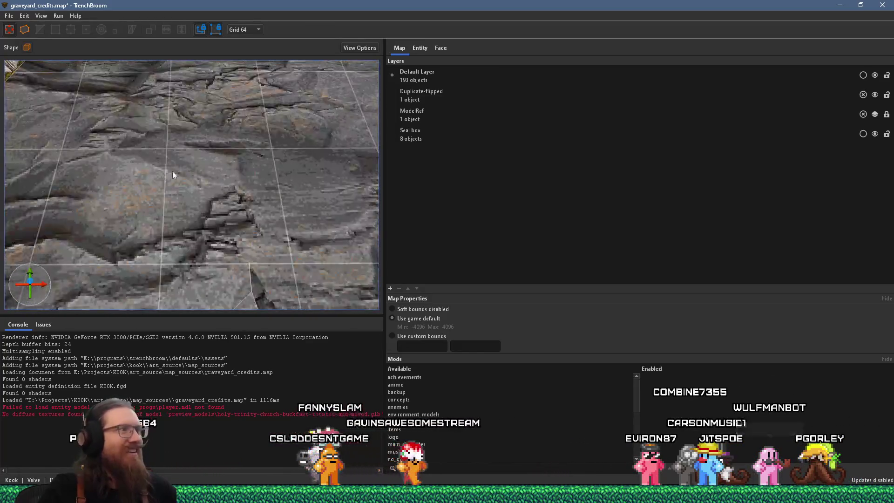
mouse_move(172, 175)
mouse_down()
mouse_move(233, 139)
mouse_move(92, 168)
mouse_move(88, 139)
mouse_move(113, 118)
mouse_up()
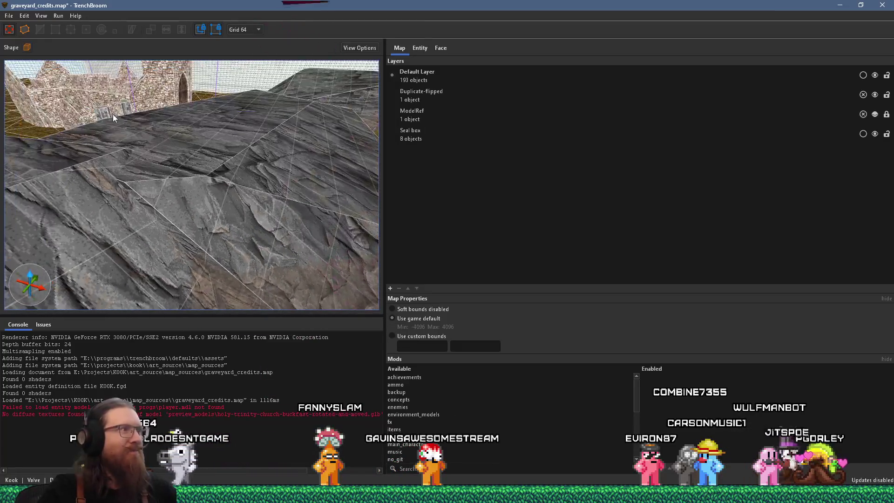
mouse_move(172, 133)
mouse_down()
mouse_move(178, 170)
mouse_move(89, 147)
mouse_move(129, 141)
mouse_move(145, 116)
mouse_move(151, 152)
mouse_move(311, 164)
mouse_move(162, 219)
mouse_move(170, 208)
mouse_move(130, 309)
mouse_move(91, 203)
mouse_move(75, 201)
mouse_move(146, 165)
mouse_move(234, 173)
mouse_move(227, 190)
mouse_move(225, 167)
mouse_move(204, 176)
mouse_move(52, 124)
mouse_move(107, 82)
mouse_move(103, 62)
mouse_move(199, 183)
mouse_move(259, 200)
mouse_move(9, 162)
mouse_move(172, 75)
mouse_move(190, 169)
mouse_move(219, 174)
mouse_move(202, 195)
mouse_move(238, 186)
mouse_move(68, 146)
mouse_move(96, 154)
mouse_move(88, 179)
mouse_move(186, 201)
mouse_move(314, 206)
mouse_move(285, 208)
mouse_move(283, 192)
mouse_move(226, 156)
mouse_move(272, 158)
mouse_move(283, 147)
mouse_move(171, 168)
mouse_move(135, 136)
mouse_move(211, 127)
mouse_move(195, 159)
mouse_move(162, 132)
mouse_move(169, 141)
mouse_up()
scroll(311, 164, up, 5)
click(229, 196)
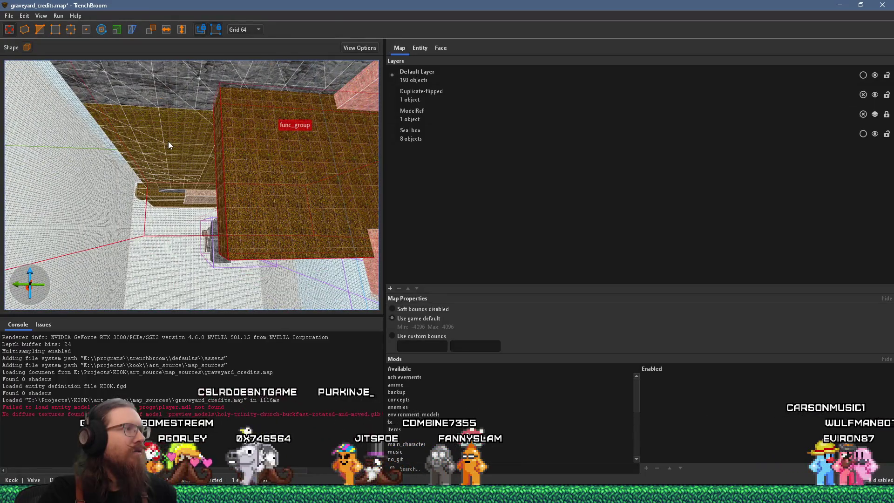
mouse_move(178, 82)
mouse_down()
mouse_move(236, 237)
mouse_move(172, 154)
mouse_move(186, 121)
mouse_move(175, 137)
mouse_up()
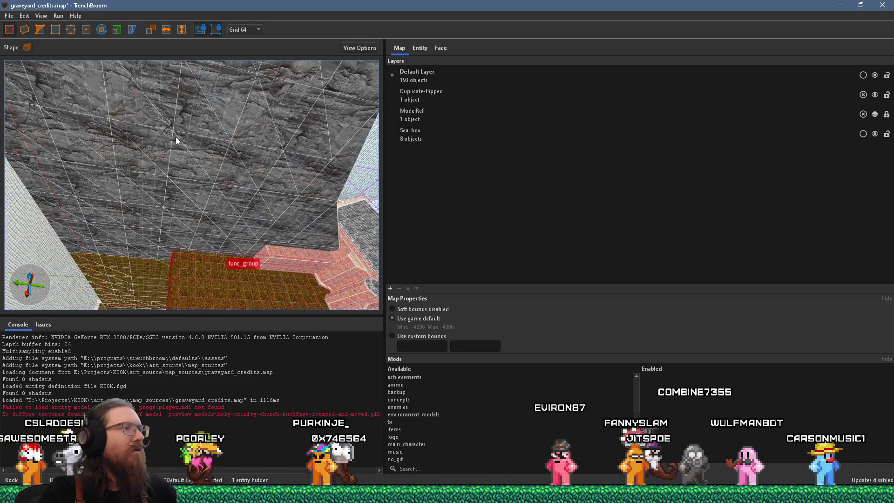
mouse_move(255, 137)
mouse_down()
mouse_move(284, 138)
mouse_move(163, 140)
mouse_move(207, 149)
mouse_move(251, 141)
mouse_move(165, 171)
mouse_move(211, 141)
mouse_move(205, 194)
mouse_move(226, 146)
mouse_move(265, 166)
mouse_move(262, 152)
mouse_up()
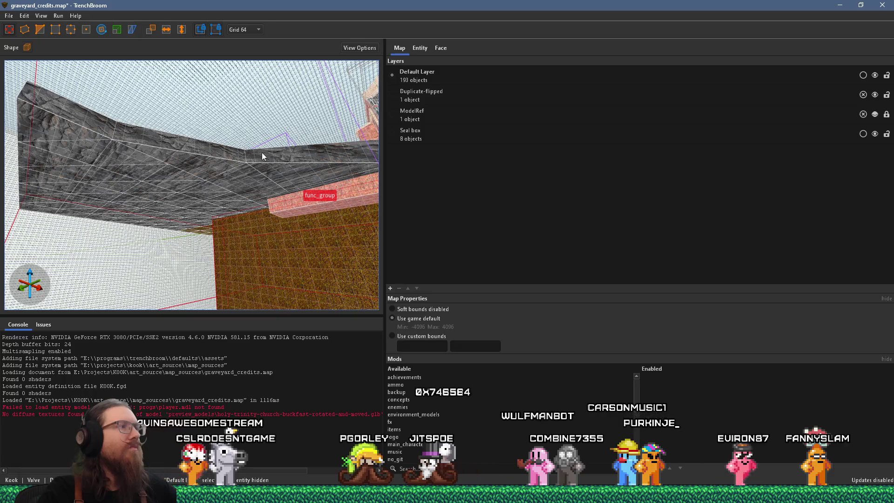
mouse_move(262, 153)
mouse_down()
mouse_move(211, 99)
mouse_move(234, 206)
mouse_move(190, 225)
mouse_move(234, 158)
mouse_move(196, 161)
mouse_move(155, 147)
mouse_move(252, 239)
mouse_up()
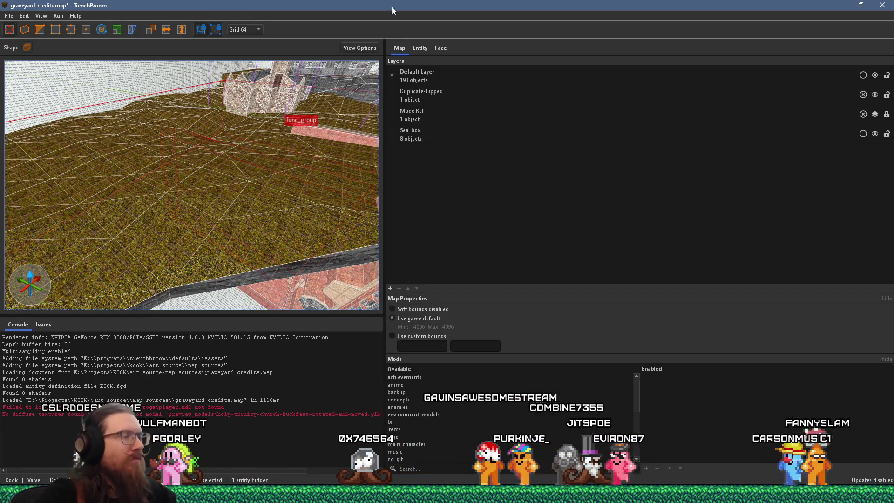
mouse_move(193, 152)
mouse_down()
mouse_move(161, 181)
mouse_move(151, 165)
mouse_move(123, 157)
mouse_move(412, 223)
mouse_up()
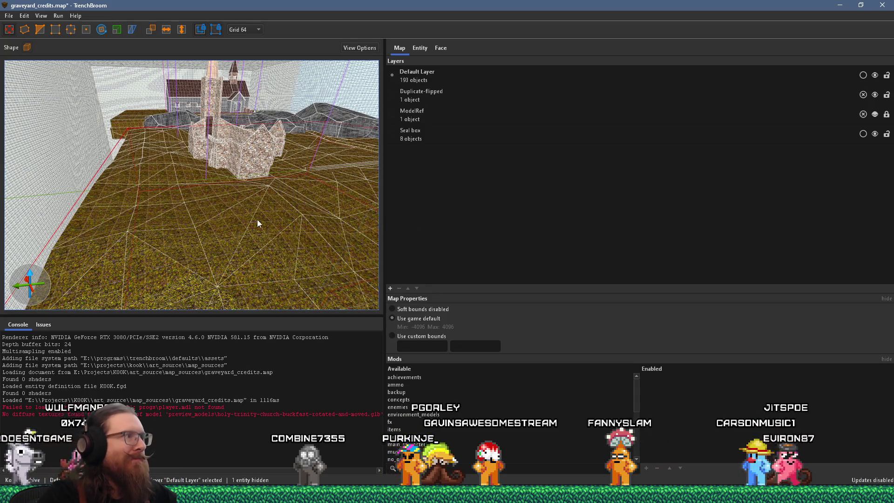
- Open the inspiration_and_reference folder via Run and launch the kook levels graveyard.pur board
key(super+r)
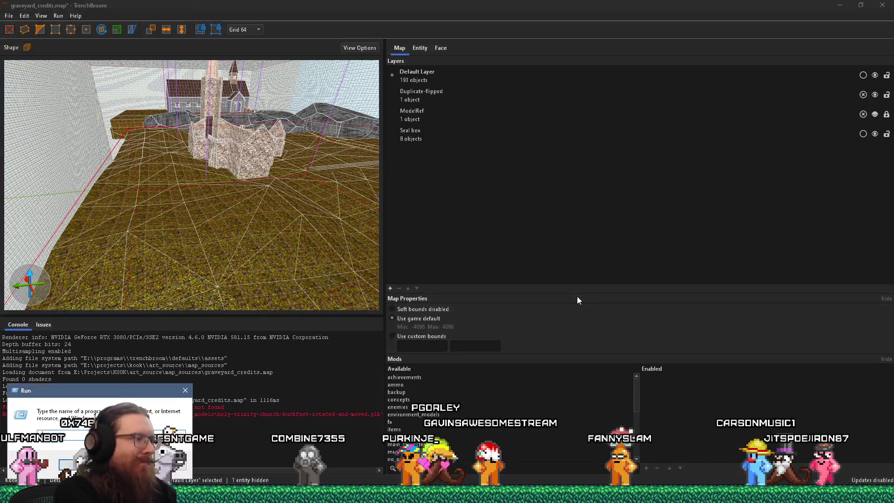
text(e:\images\inspiratio)
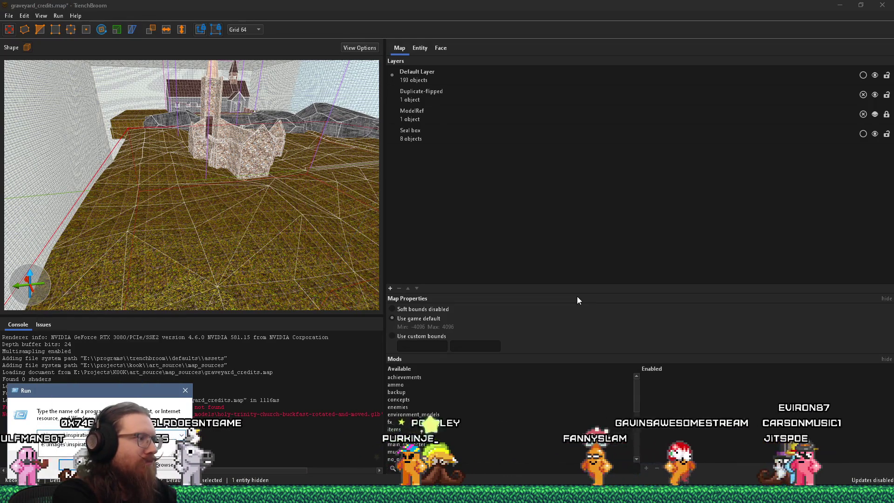
text(e:\pro)
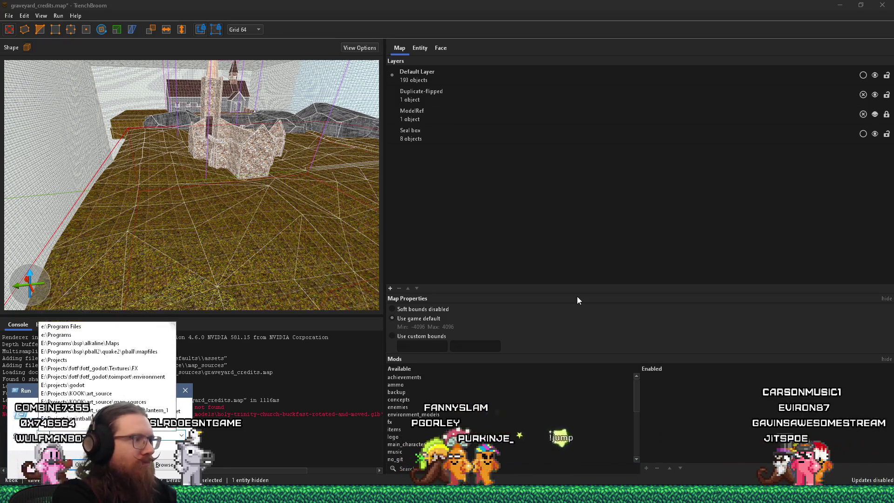
text(jects\kook\)
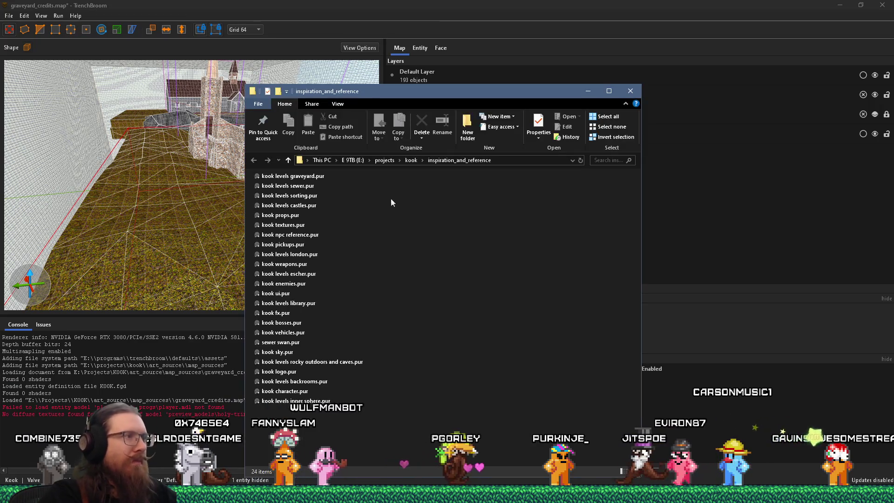
click(324, 178)
double_click(325, 178)
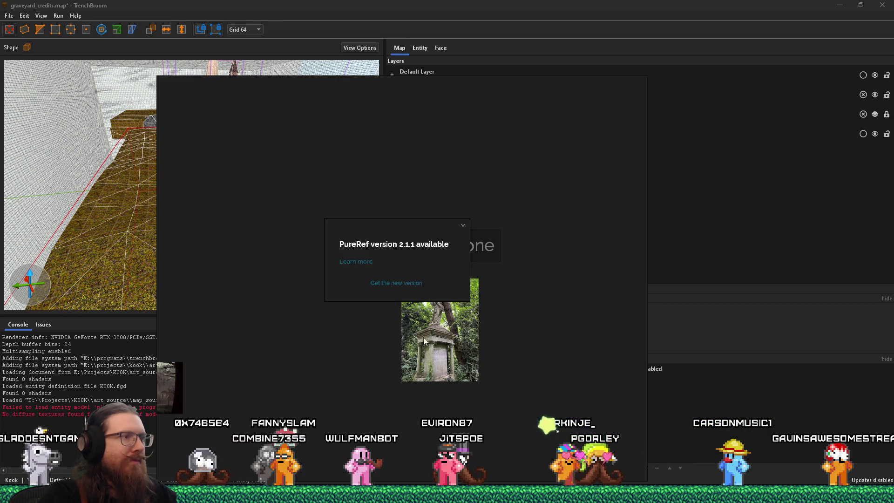
- Close the PureRef update notice and zoom the canvas to show all graveyard reference images
click(462, 225)
scroll(425, 356, down, 8)
scroll(424, 356, up, 8)
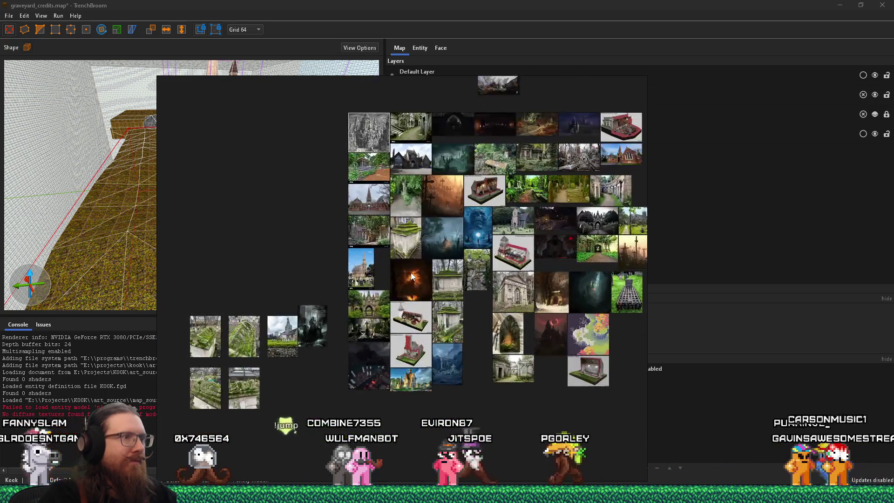
scroll(507, 299, up, 3)
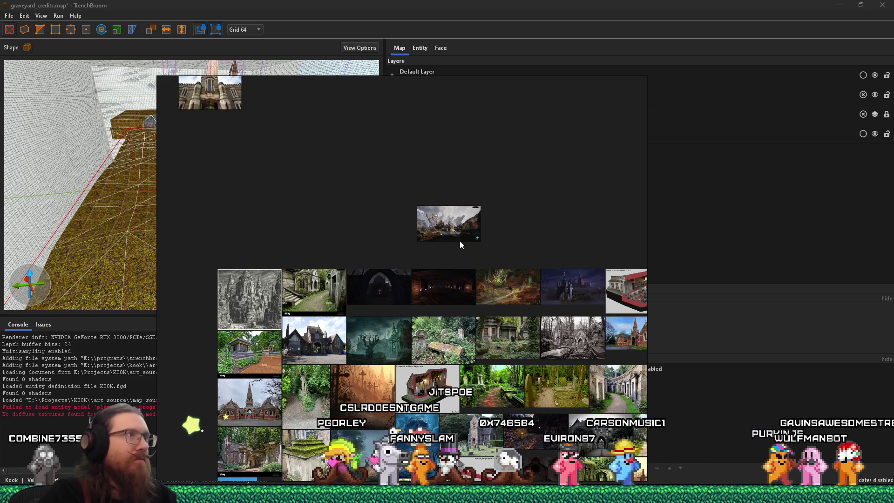
click(373, 9)
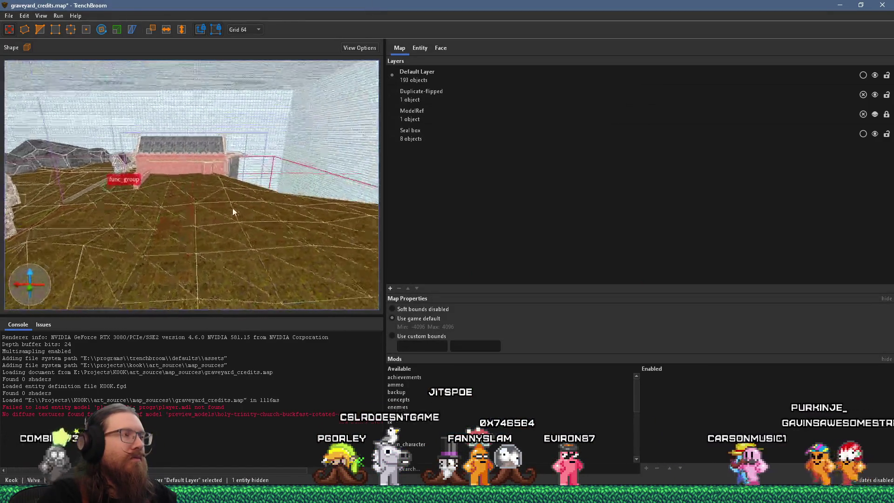
key(s)
key(a)
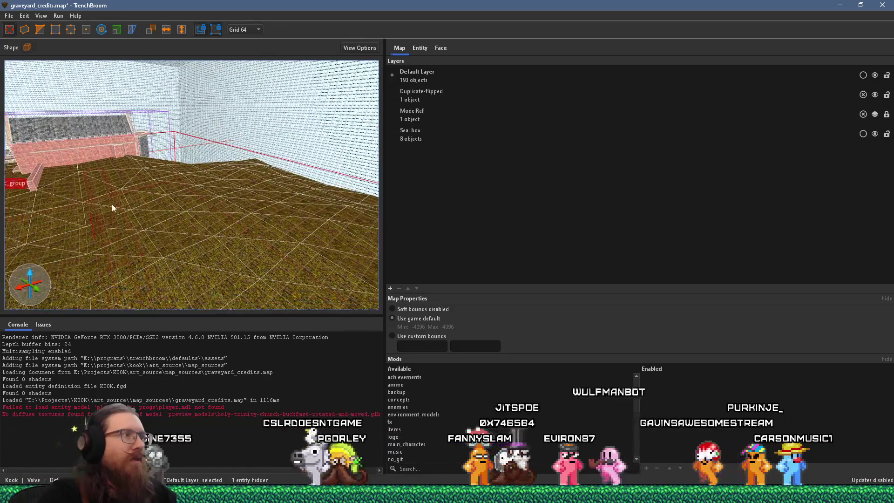
mouse_move(147, 209)
mouse_down()
mouse_move(63, 233)
mouse_move(306, 239)
mouse_up()
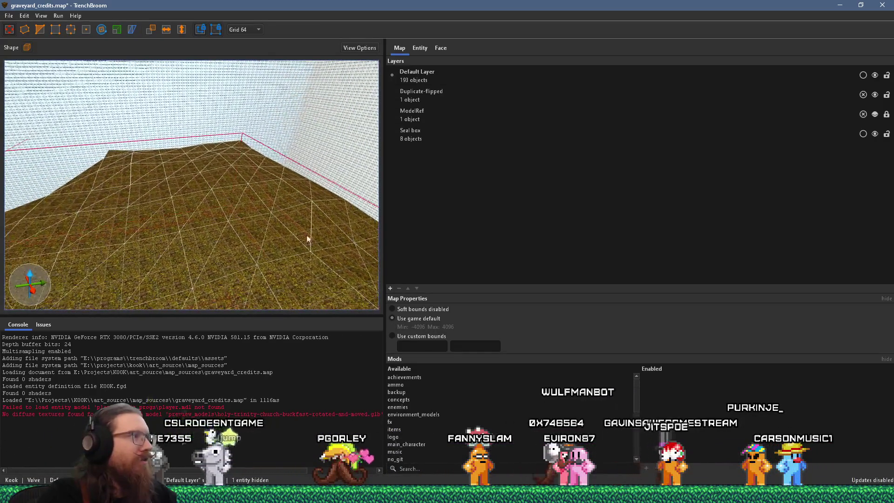
mouse_move(153, 183)
mouse_down()
mouse_move(211, 181)
mouse_move(185, 200)
mouse_move(133, 197)
mouse_move(182, 205)
mouse_move(205, 200)
mouse_move(94, 191)
mouse_move(216, 195)
mouse_move(199, 211)
mouse_move(185, 256)
mouse_move(210, 182)
mouse_move(207, 211)
mouse_move(205, 200)
mouse_move(235, 200)
mouse_move(293, 166)
mouse_move(225, 202)
mouse_move(246, 214)
mouse_move(260, 115)
mouse_move(272, 211)
mouse_move(188, 219)
mouse_move(273, 151)
mouse_up()
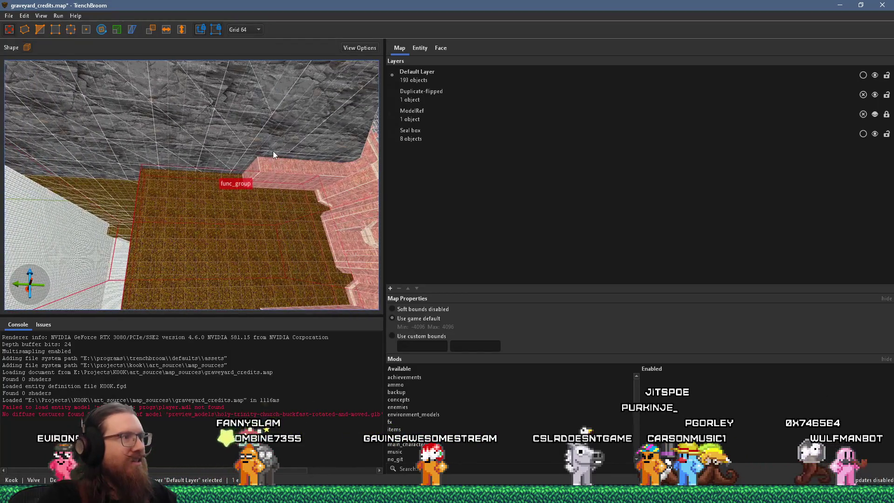
drag(231, 182, 239, 213)
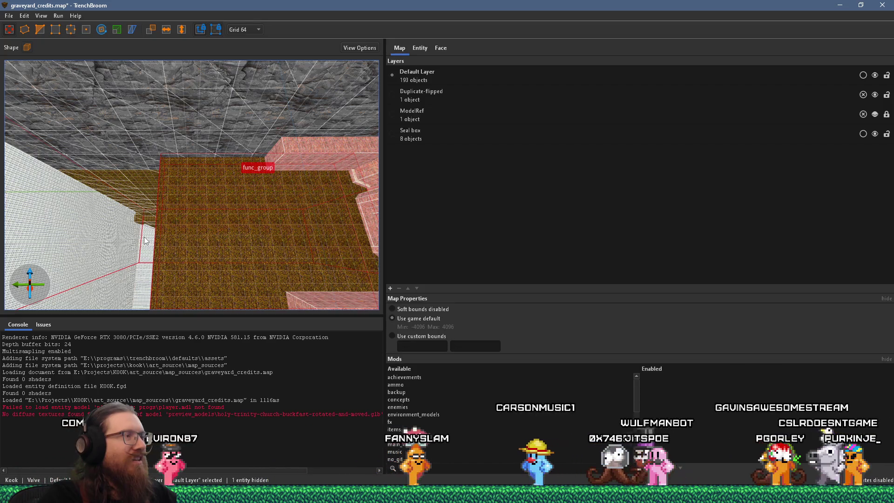
mouse_move(215, 225)
mouse_down()
mouse_move(186, 231)
mouse_move(239, 197)
mouse_move(262, 132)
mouse_up()
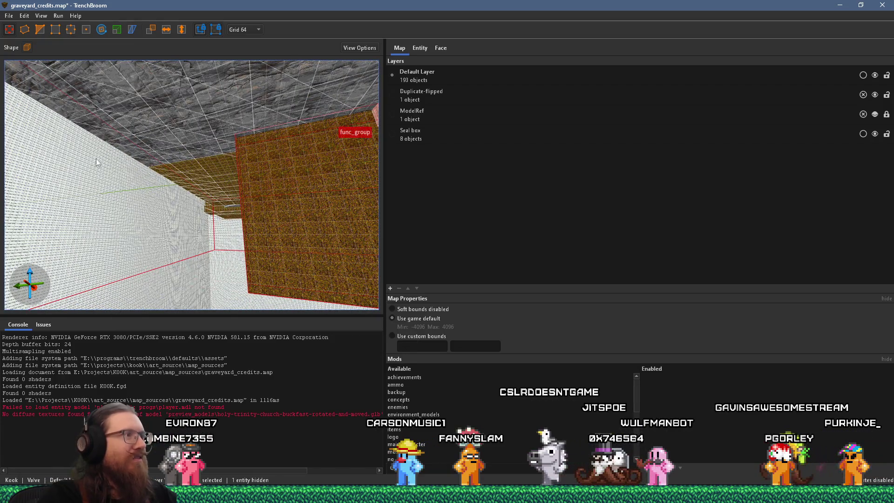
drag(96, 158, 191, 146)
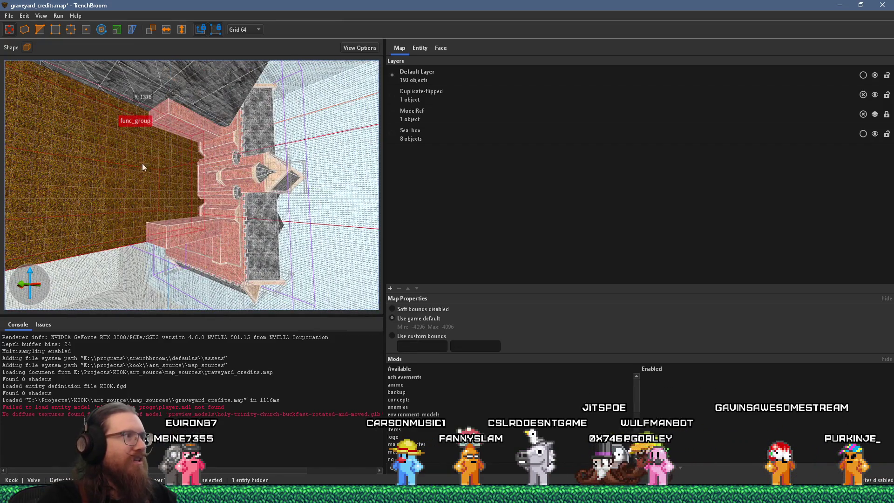
drag(143, 167, 58, 155)
mouse_move(216, 80)
mouse_down()
mouse_move(210, 159)
mouse_move(225, 116)
mouse_move(209, 175)
mouse_move(221, 115)
mouse_move(238, 118)
mouse_move(178, 182)
mouse_move(239, 169)
mouse_move(285, 141)
mouse_move(43, 228)
mouse_move(205, 183)
mouse_move(254, 183)
mouse_move(236, 169)
mouse_move(108, 148)
mouse_up()
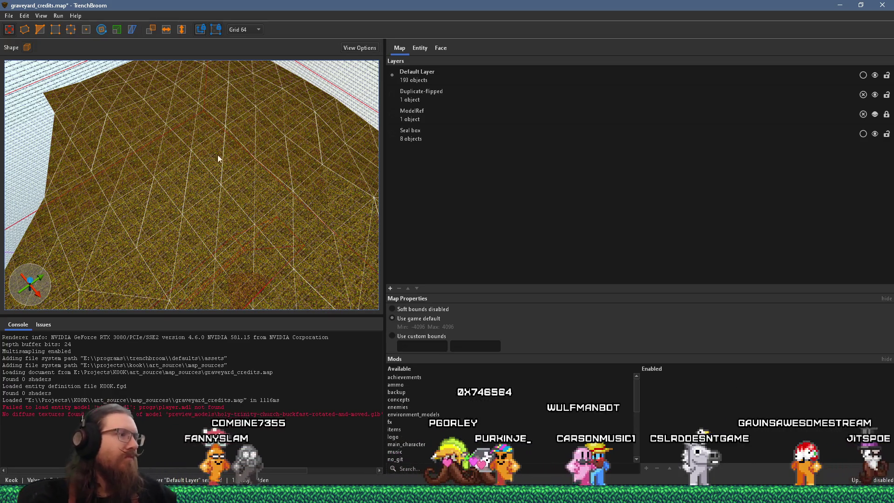
mouse_move(217, 154)
mouse_down()
mouse_move(220, 116)
mouse_move(156, 211)
mouse_move(76, 71)
mouse_move(147, 186)
mouse_move(135, 220)
mouse_move(88, 68)
mouse_move(201, 207)
mouse_up()
mouse_move(191, 252)
mouse_down()
mouse_move(171, 122)
mouse_move(275, 133)
mouse_move(293, 153)
mouse_move(233, 213)
mouse_move(203, 269)
mouse_move(196, 84)
mouse_move(234, 96)
mouse_move(236, 64)
mouse_move(236, 308)
mouse_move(243, 142)
mouse_up()
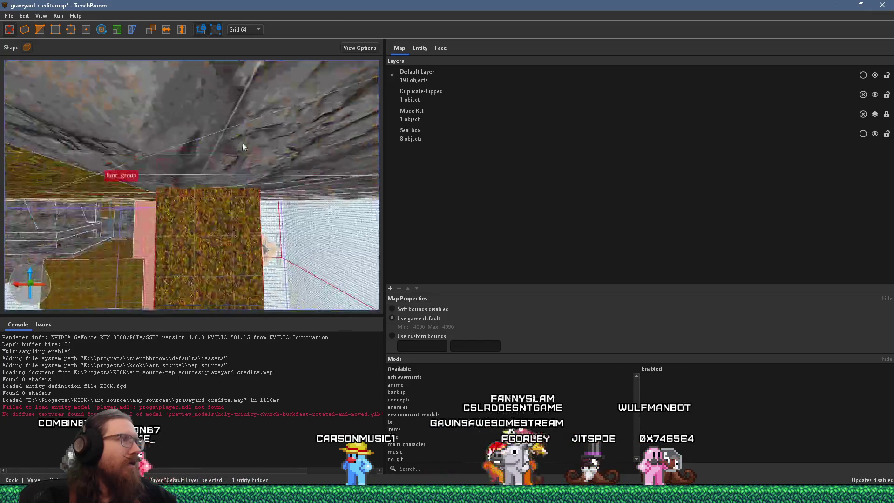
- Look over the brick building and grass brushes, then set the grid size to 32
click(244, 29)
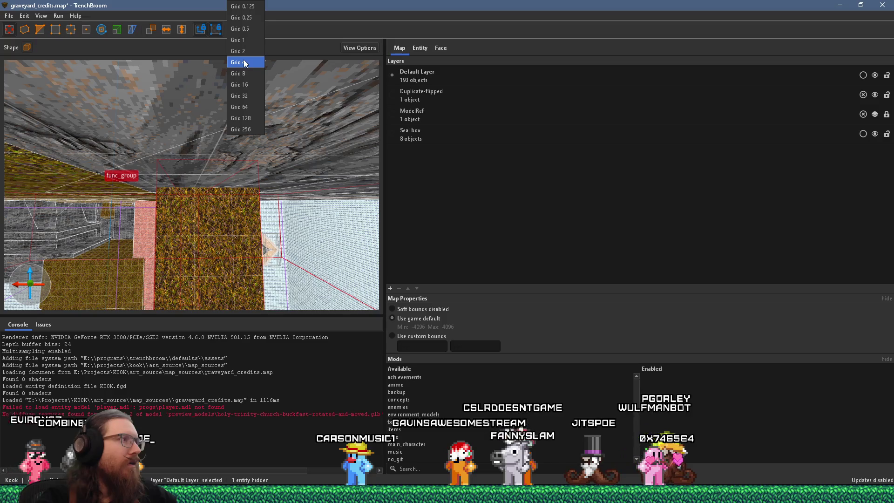
click(239, 106)
drag(191, 118, 191, 267)
scroll(194, 269, up, 5)
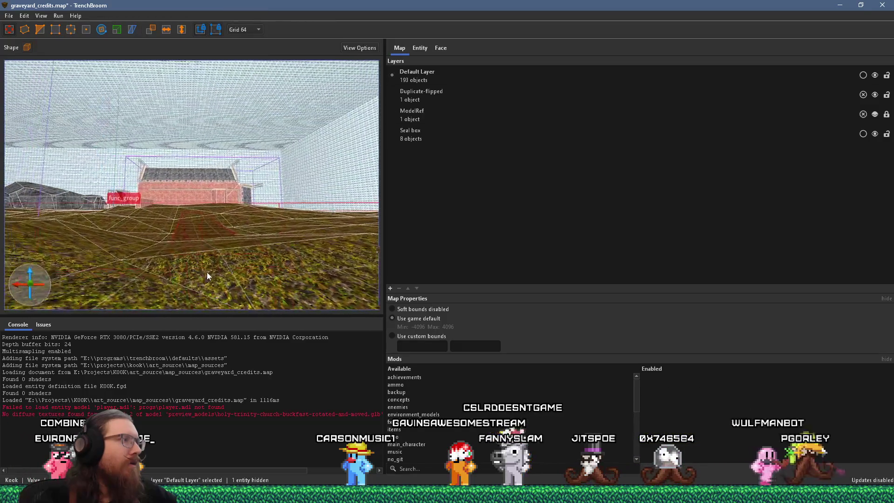
mouse_move(277, 303)
mouse_down()
mouse_move(190, 235)
mouse_move(204, 259)
mouse_move(172, 269)
mouse_move(171, 240)
mouse_up()
scroll(184, 271, up, 3)
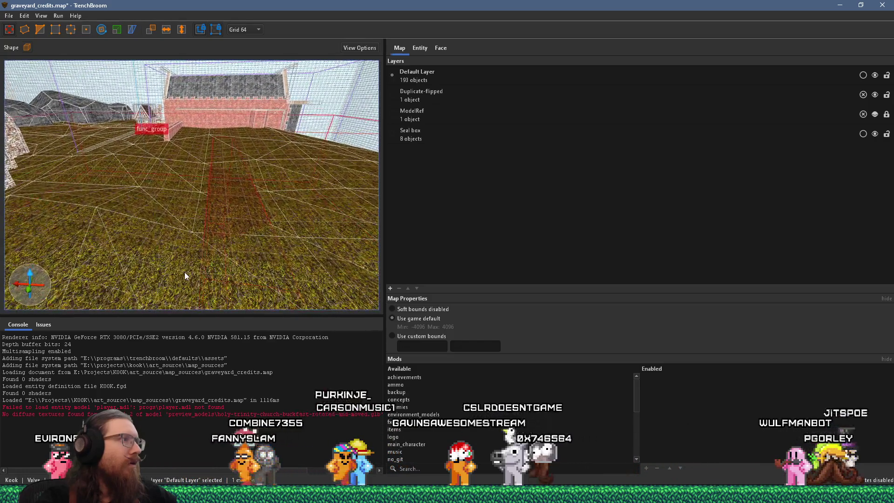
scroll(138, 280, up, 10)
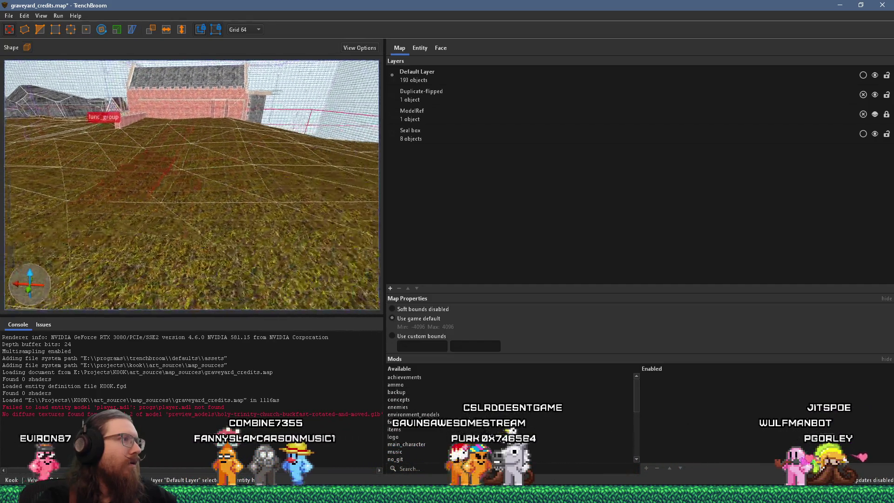
drag(216, 179, 226, 130)
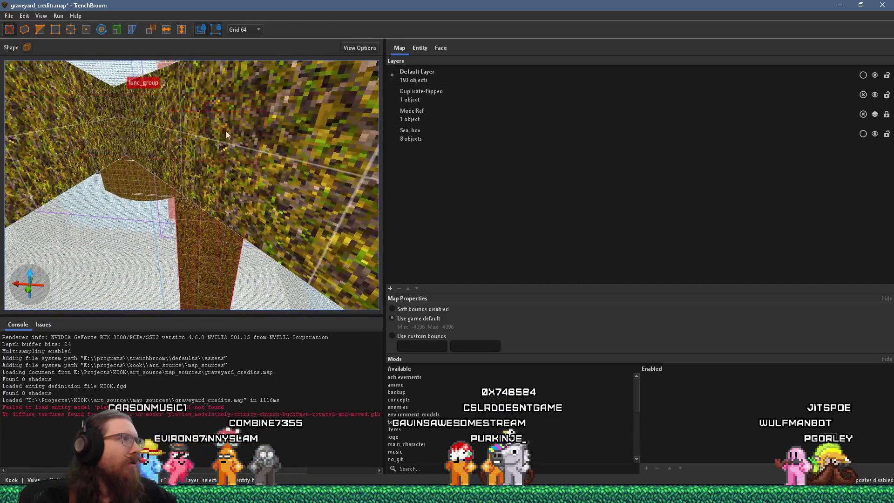
click(250, 95)
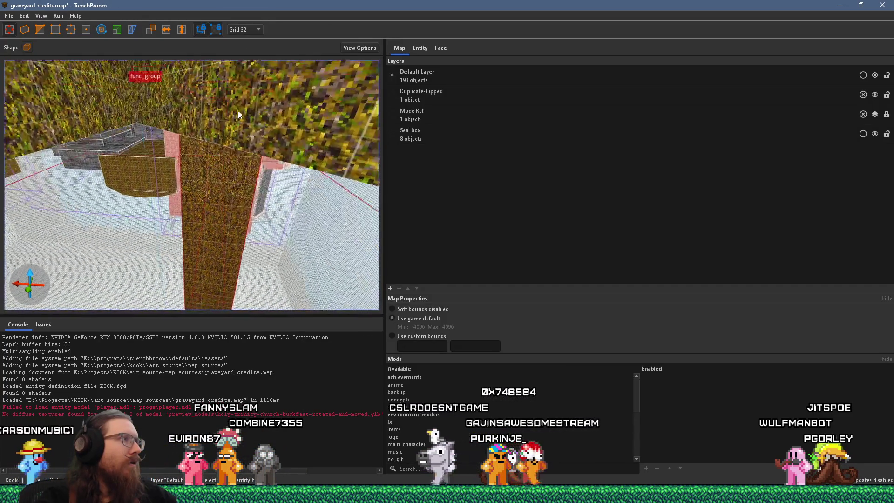
- Inspect the grass wall and rock ceiling, deselect the func_group building, and switch to PureRef
scroll(265, 57, down, 5)
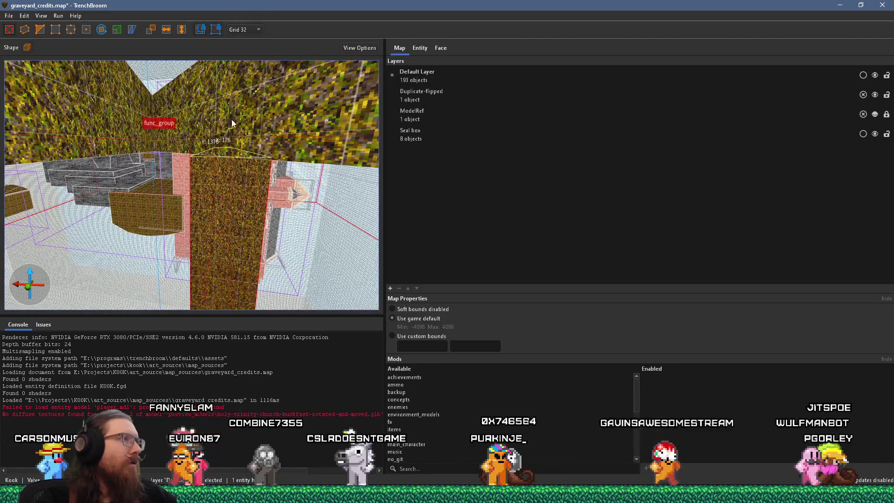
scroll(232, 93, down, 3)
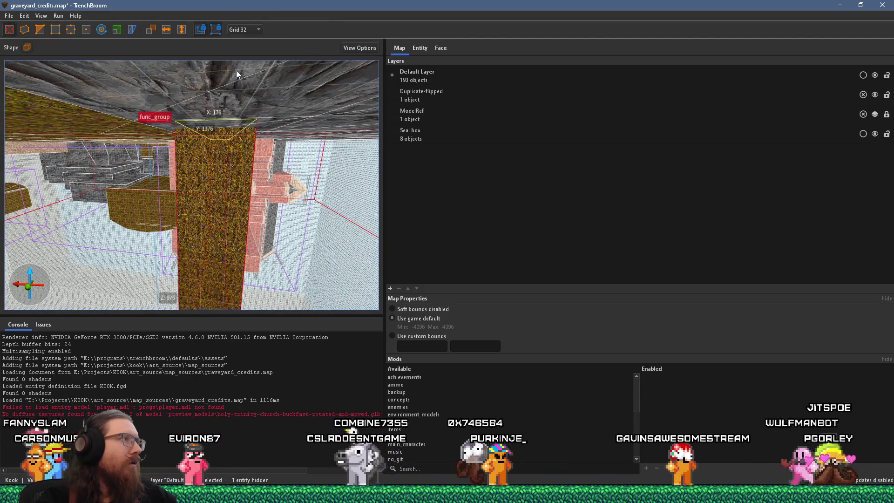
mouse_move(236, 70)
mouse_down()
mouse_move(258, 106)
mouse_move(277, 252)
mouse_move(252, 278)
mouse_up()
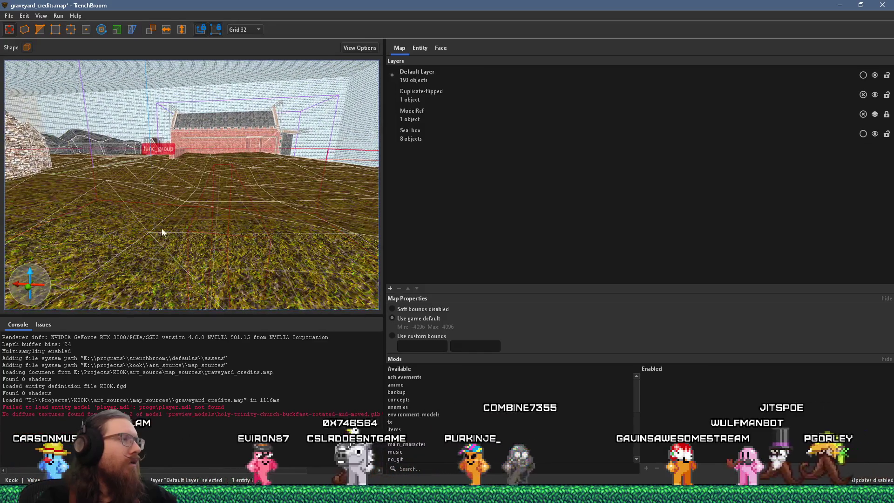
scroll(214, 209, down, 3)
drag(195, 202, 188, 121)
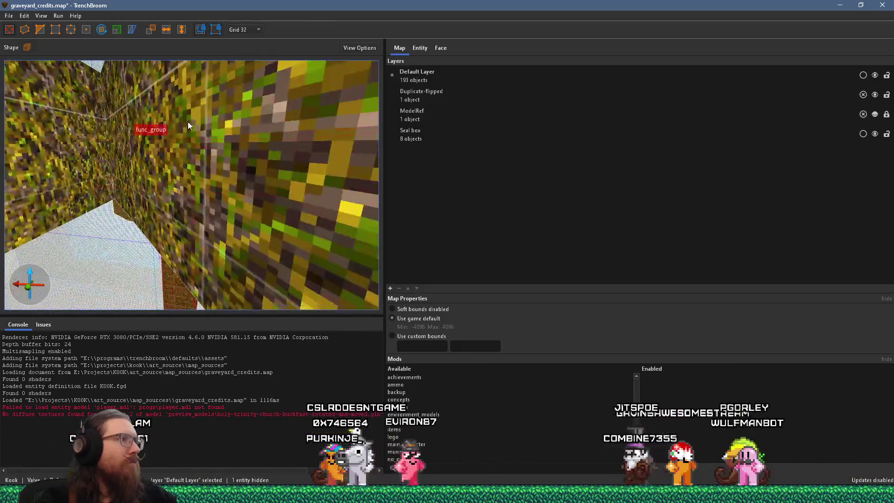
scroll(188, 122, down, 3)
mouse_move(211, 92)
mouse_down()
mouse_move(203, 105)
mouse_move(213, 123)
mouse_move(124, 121)
mouse_move(150, 114)
mouse_move(234, 192)
mouse_move(256, 148)
mouse_move(232, 312)
mouse_move(225, 304)
mouse_move(323, 175)
mouse_move(240, 173)
mouse_move(279, 168)
mouse_move(265, 188)
mouse_move(209, 133)
mouse_move(228, 177)
mouse_move(210, 189)
mouse_move(359, 190)
mouse_move(260, 210)
mouse_move(297, 205)
mouse_up()
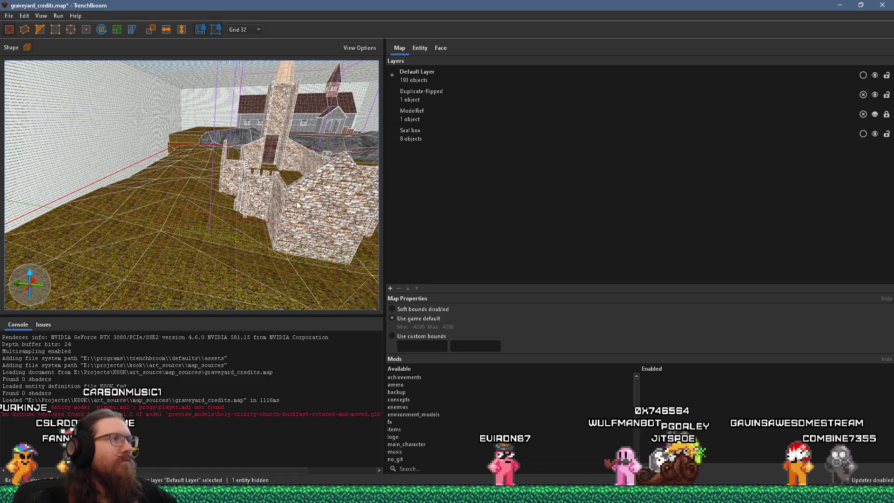
scroll(297, 205, up, 2)
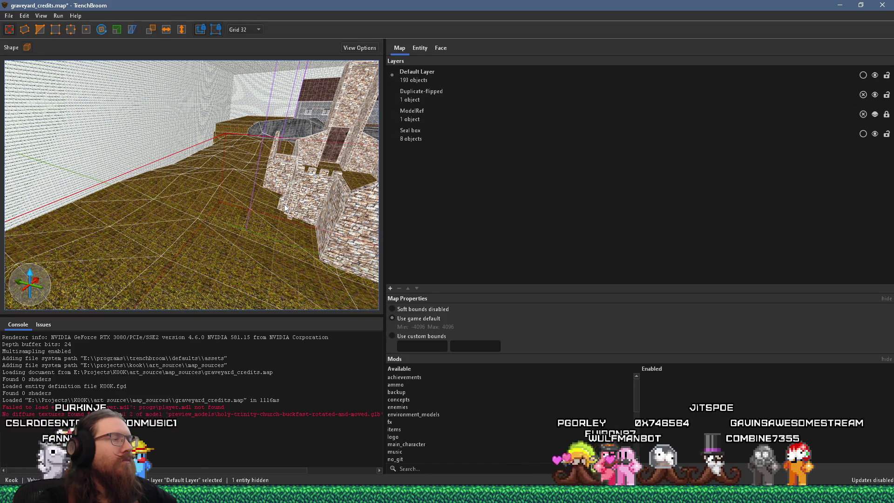
drag(284, 204, 163, 198)
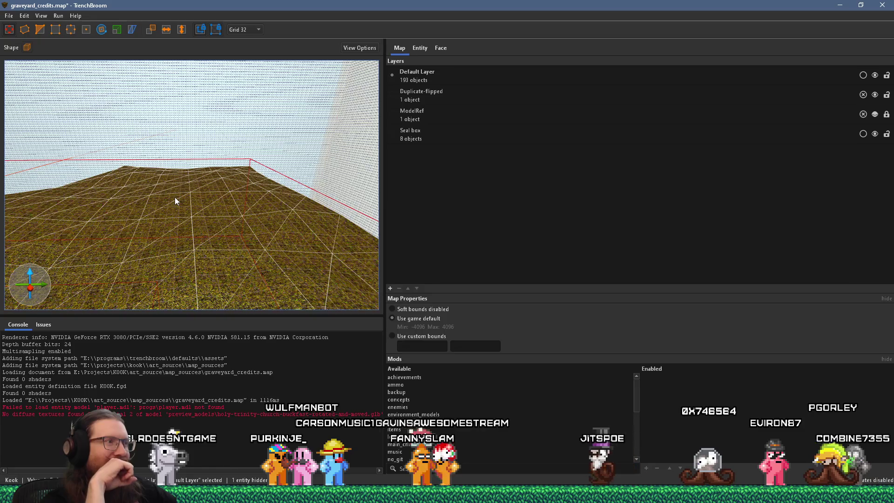
mouse_move(183, 213)
mouse_down()
mouse_move(253, 208)
mouse_move(251, 183)
mouse_move(297, 205)
mouse_move(116, 150)
mouse_move(166, 170)
mouse_move(179, 203)
mouse_move(129, 203)
mouse_move(183, 199)
mouse_up()
key(Escape)
key(alt+Tab)
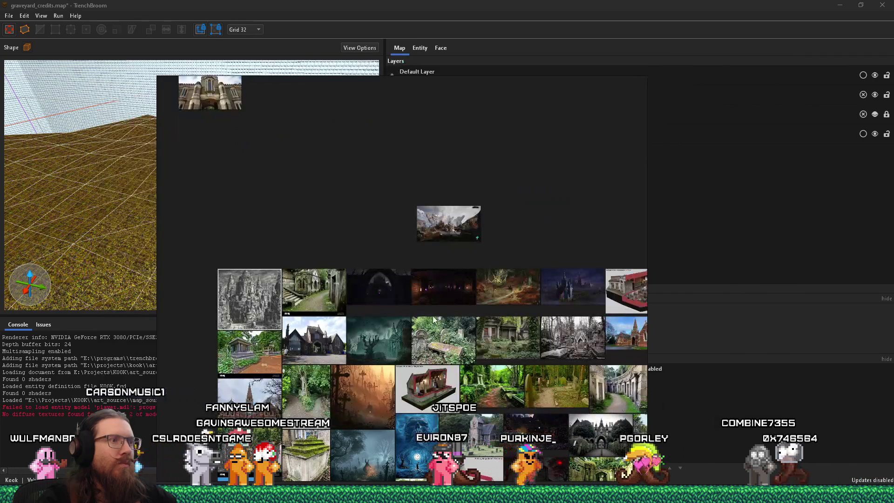
- Pan and zoom around the PureRef board to survey the graveyard reference photos
scroll(387, 253, up, 10)
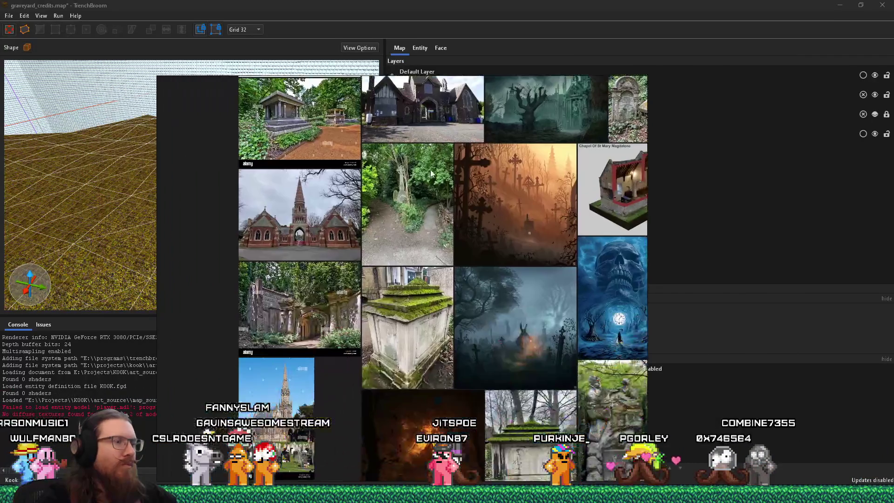
scroll(353, 260, down, 5)
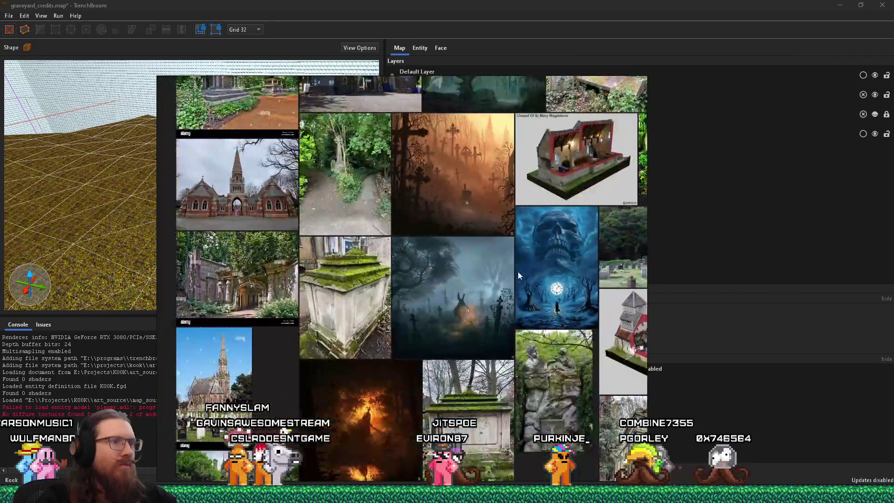
scroll(489, 288, up, 5)
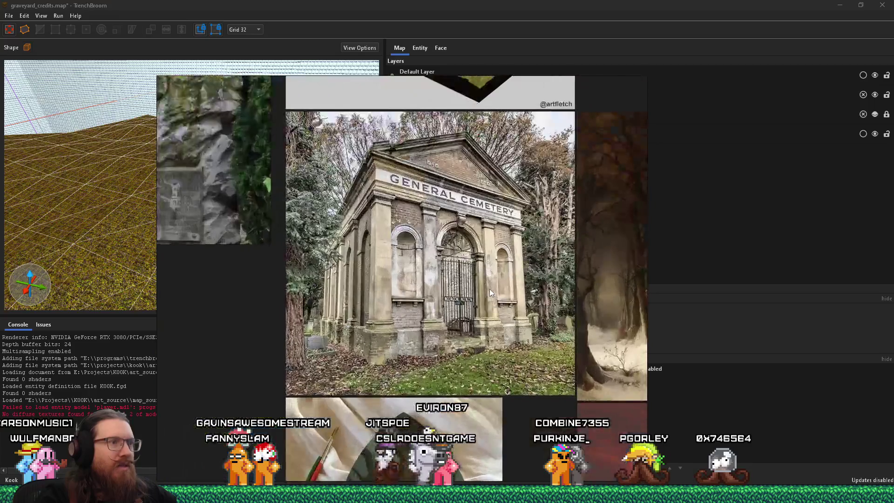
scroll(490, 288, up, 1)
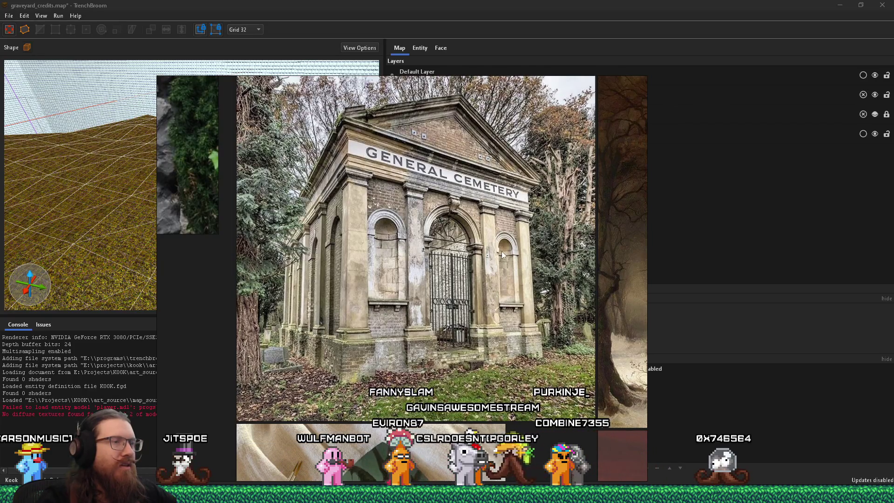
scroll(502, 254, down, 3)
drag(488, 236, 348, 372)
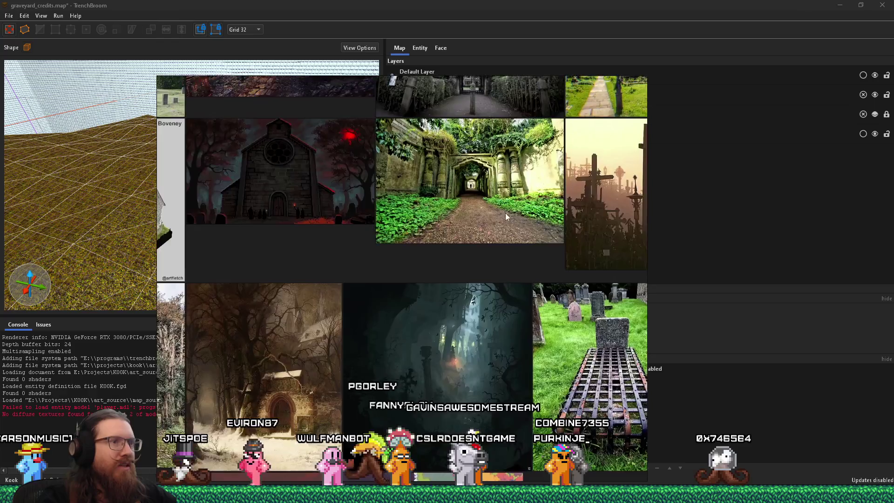
scroll(505, 215, down, 2)
drag(504, 220, 479, 349)
mouse_move(486, 148)
mouse_down()
mouse_move(489, 186)
mouse_move(469, 274)
mouse_up()
drag(359, 185, 392, 330)
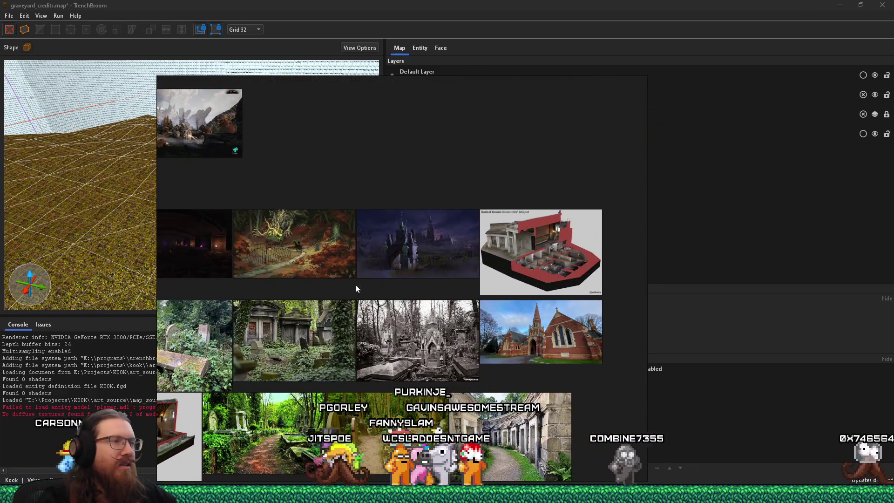
- Zoom in on the Dissenters' Chapel cutaway's walled basement crypt chambers
scroll(566, 235, up, 7)
drag(560, 257, 437, 233)
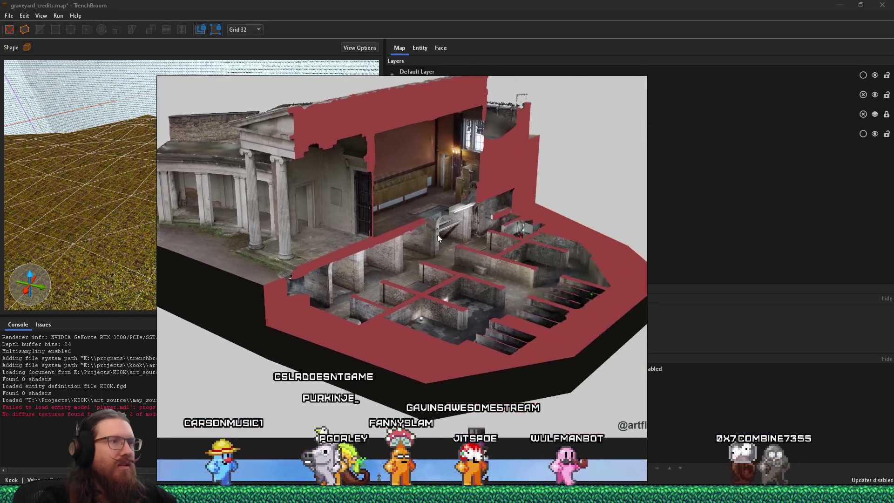
scroll(497, 256, up, 2)
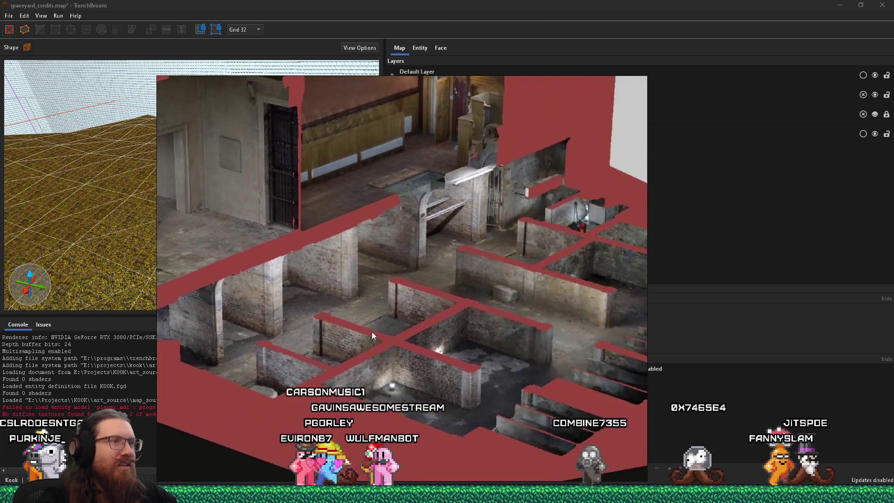
scroll(487, 326, down, 5)
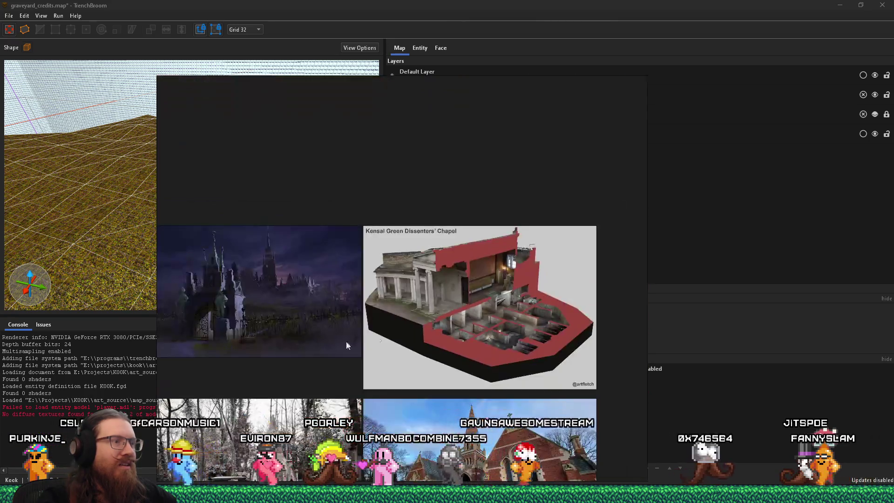
drag(346, 341, 509, 243)
mouse_move(337, 275)
mouse_down()
mouse_move(471, 289)
mouse_move(563, 185)
mouse_move(382, 210)
mouse_move(259, 189)
mouse_move(431, 113)
mouse_up()
scroll(403, 278, down, 3)
scroll(403, 278, down, 2)
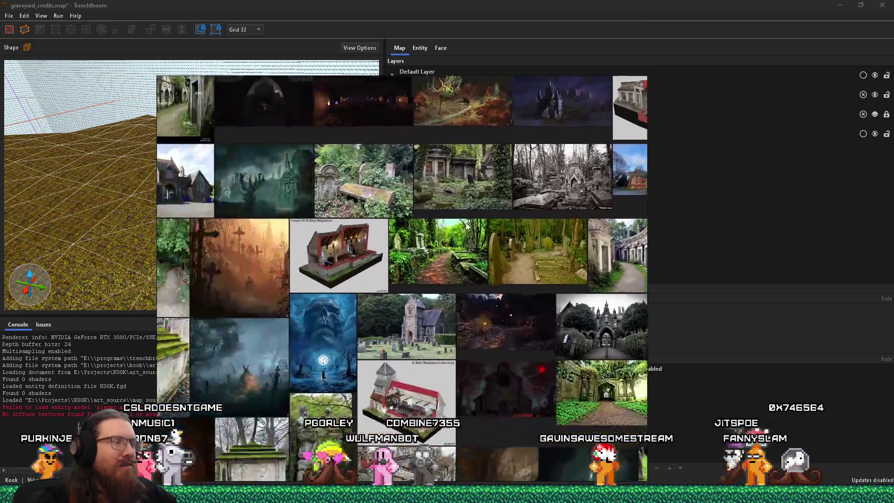
scroll(391, 302, up, 5)
drag(385, 322, 526, 242)
scroll(526, 246, down, 3)
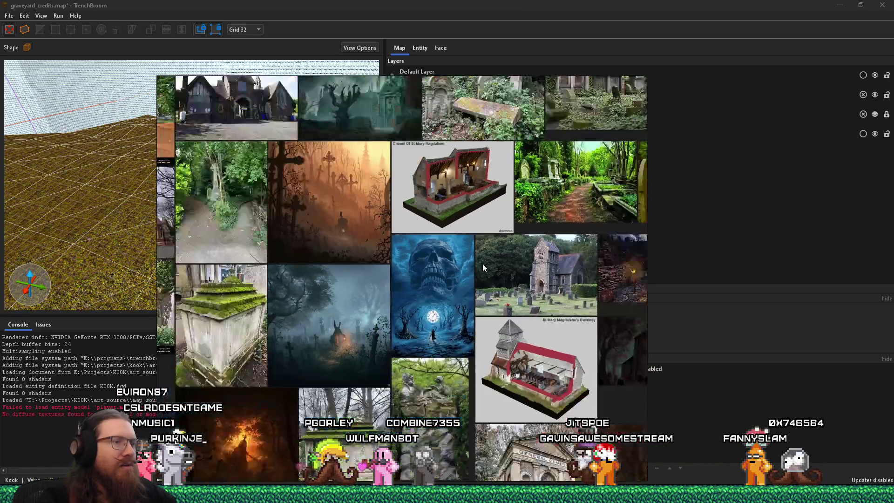
mouse_move(414, 278)
mouse_down()
mouse_move(480, 197)
mouse_move(548, 202)
mouse_move(583, 228)
mouse_up()
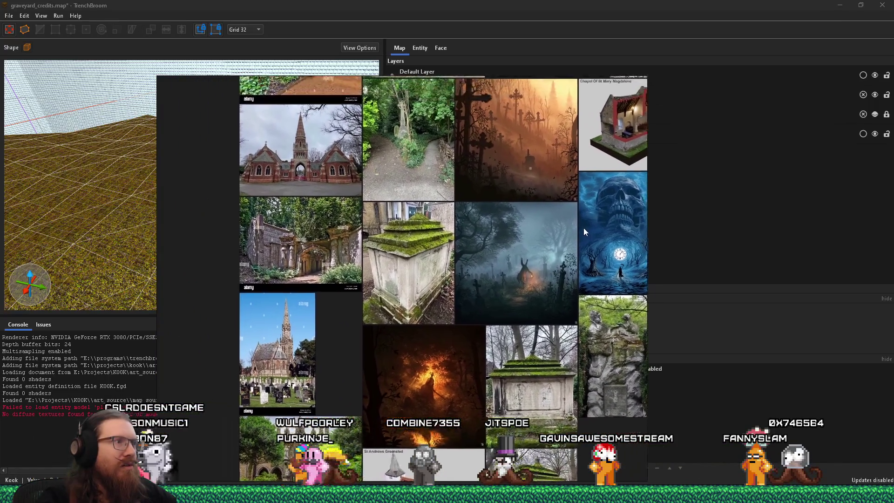
drag(354, 194, 375, 259)
drag(352, 120, 381, 229)
scroll(371, 290, up, 4)
scroll(370, 290, up, 2)
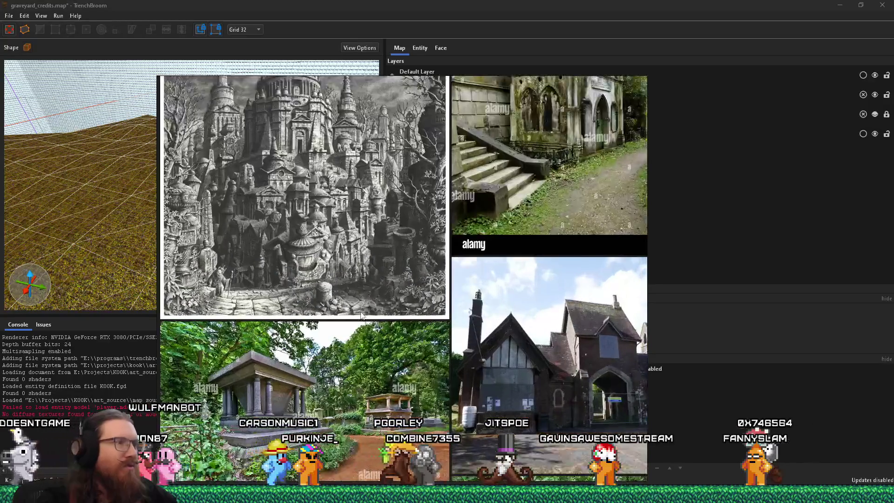
drag(494, 209, 361, 328)
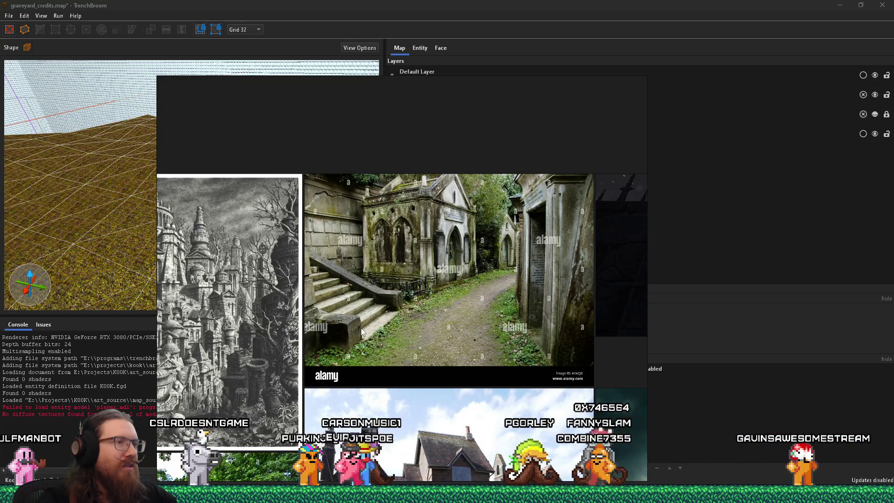
scroll(361, 326, down, 3)
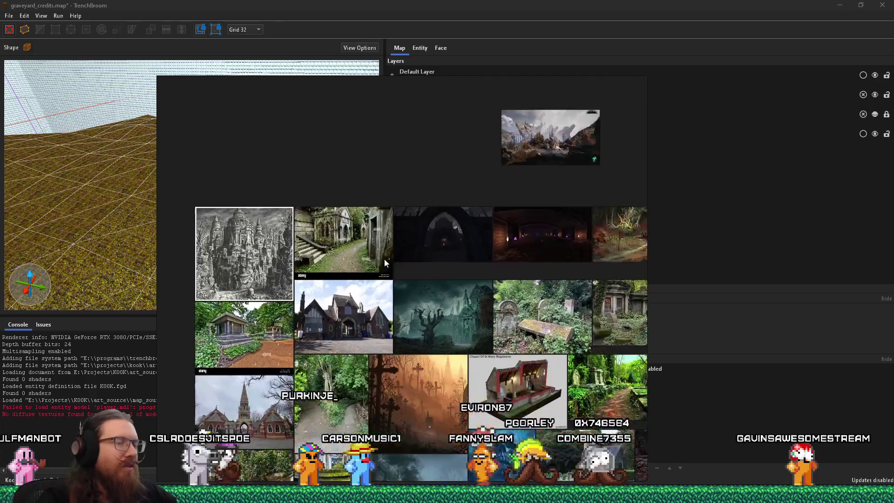
drag(384, 258, 303, 180)
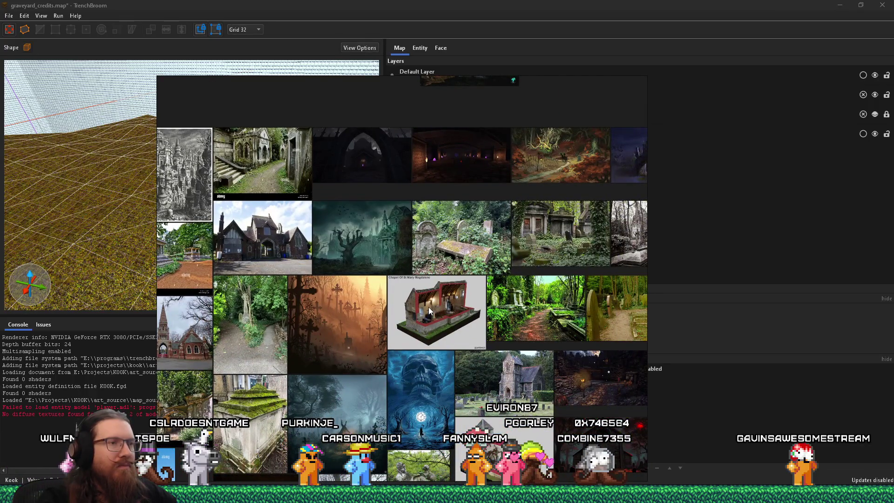
mouse_move(348, 345)
mouse_down()
mouse_move(457, 291)
mouse_move(361, 295)
mouse_up()
scroll(429, 151, up, 5)
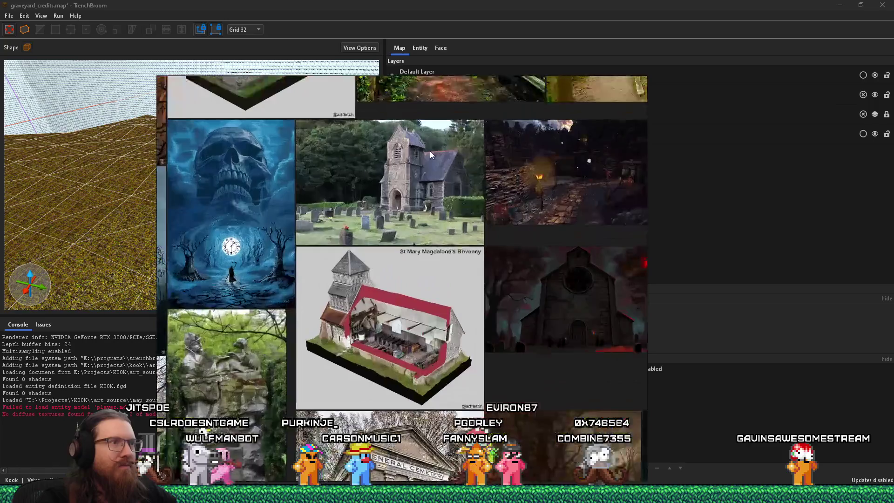
drag(529, 307, 355, 361)
scroll(508, 236, up, 2)
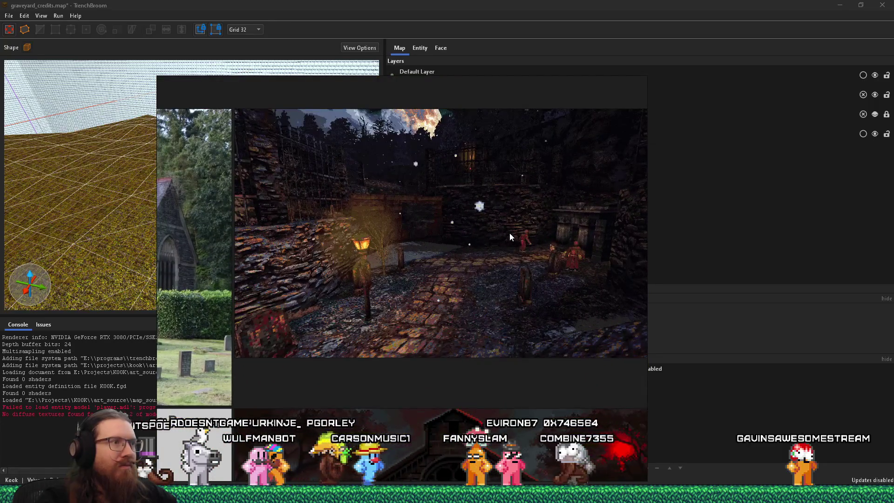
scroll(509, 232, down, 8)
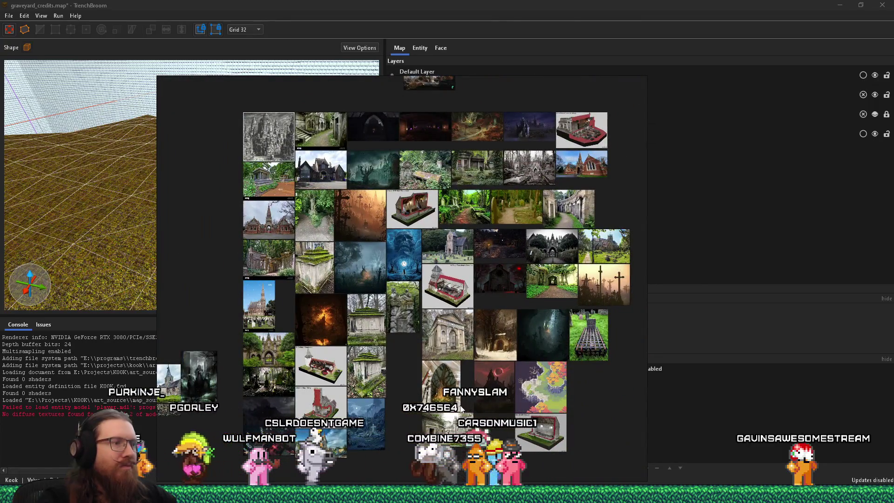
mouse_move(461, 408)
mouse_down()
mouse_move(321, 274)
mouse_move(211, 392)
mouse_move(397, 411)
mouse_up()
drag(367, 93, 411, 249)
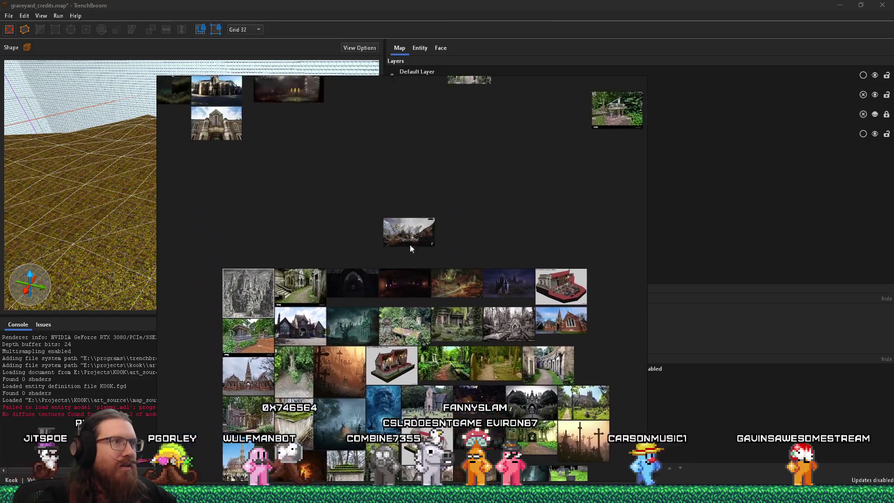
scroll(411, 248, up, 2)
double_click(444, 294)
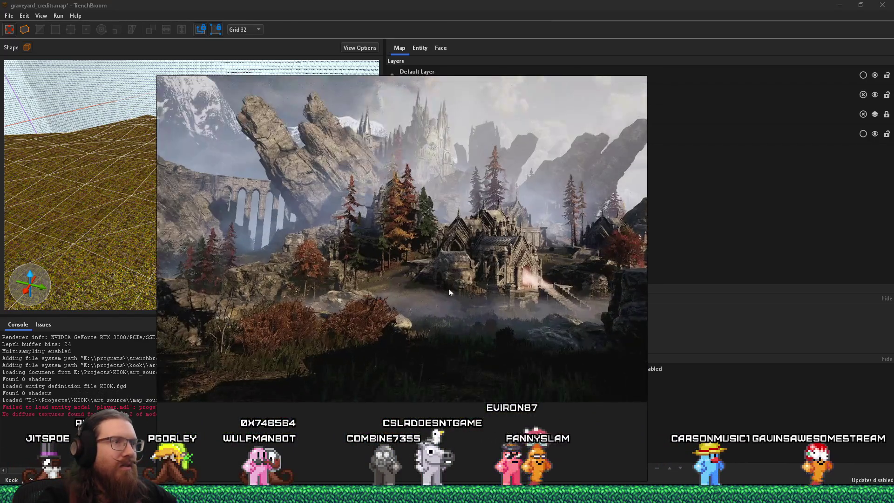
scroll(432, 309, up, 2)
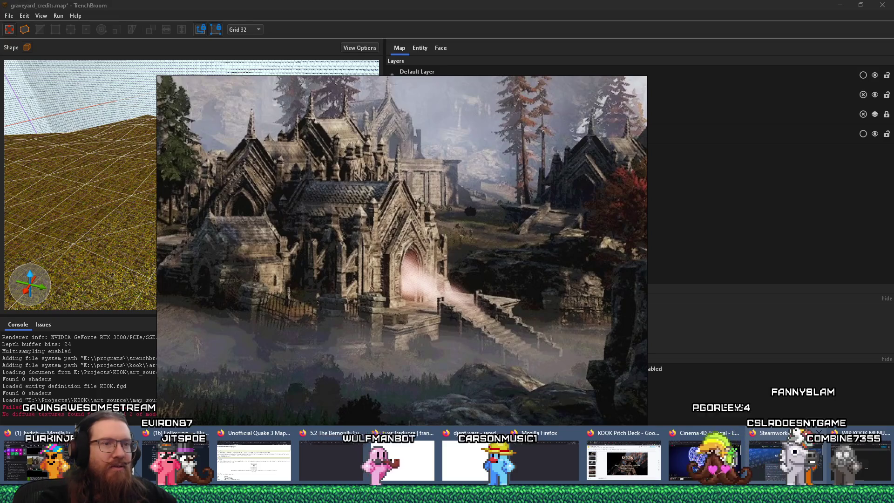
- Run a DuckDuckGo image search for 'crypt entrance' in a new Firefox tab
click(818, 471)
click(867, 24)
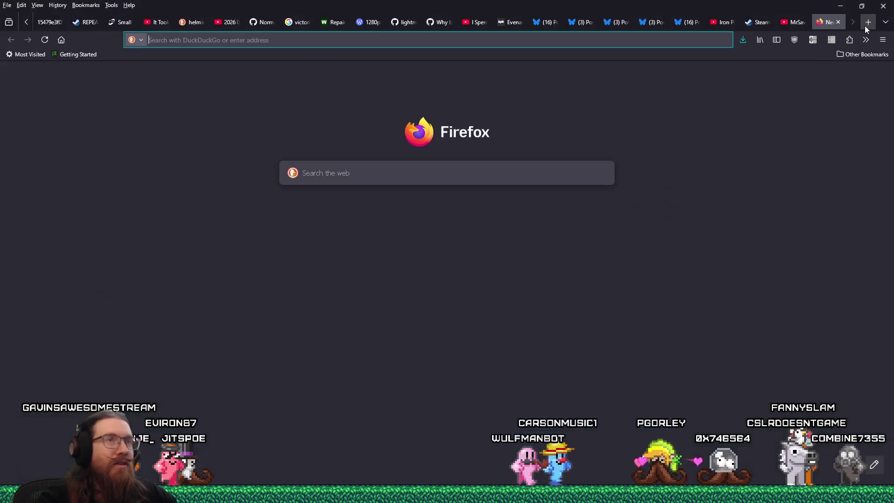
text(cry)
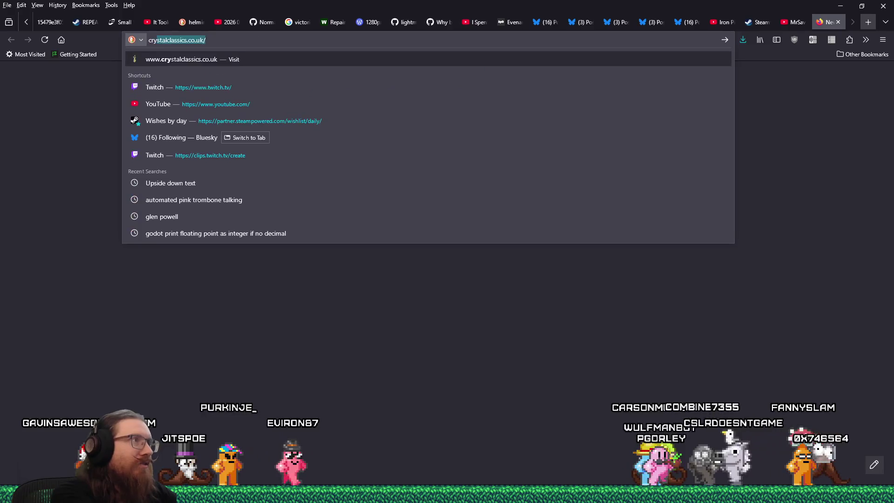
text(pt entrance)
key(Return)
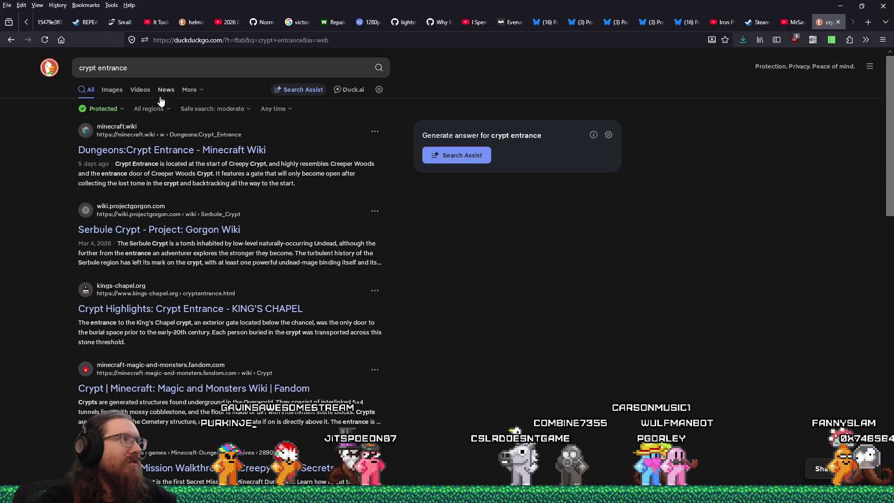
click(113, 90)
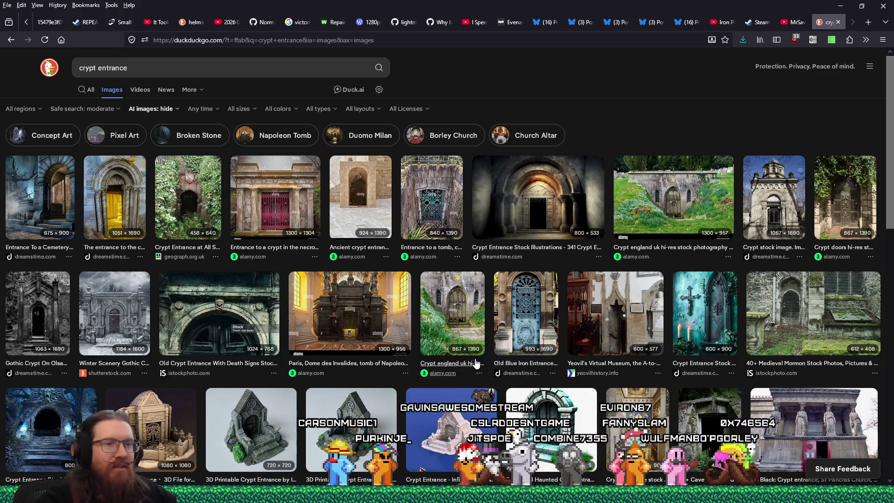
- Open the Leyre crypt entrance photo full-size in its own tab
scroll(476, 362, down, 4)
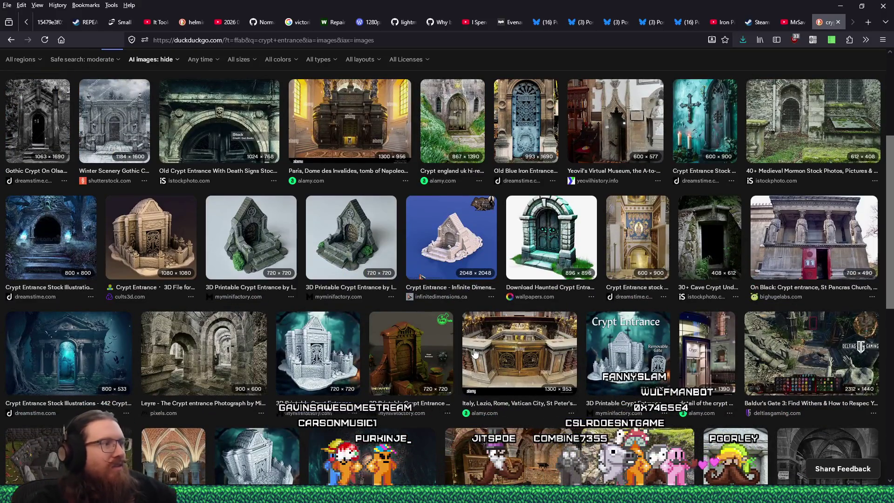
click(228, 340)
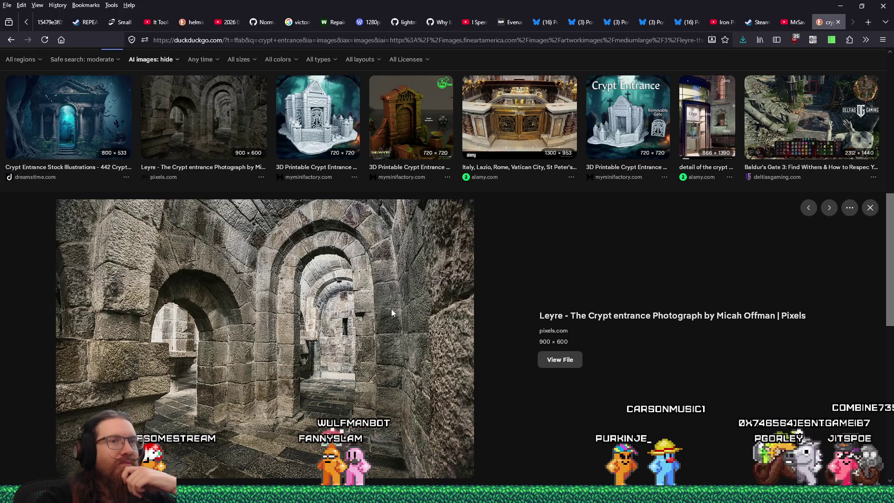
click(553, 367)
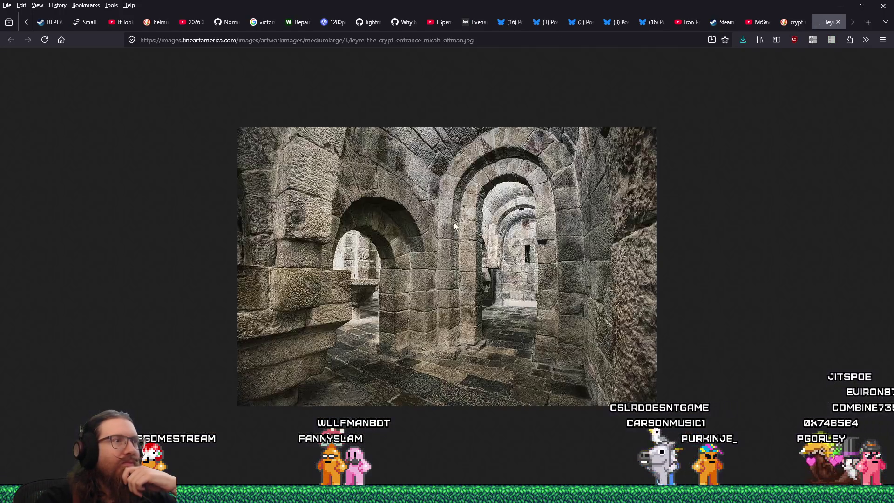
- Save the Leyre photo into e:\images\inspiration\quakelike\levels\graveyard and close its tab
right_click(453, 222)
click(490, 242)
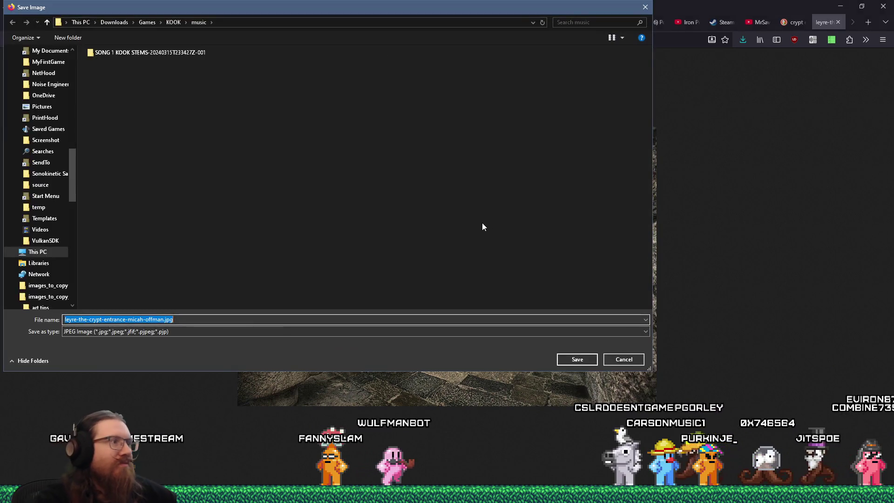
text(e:\images\insp)
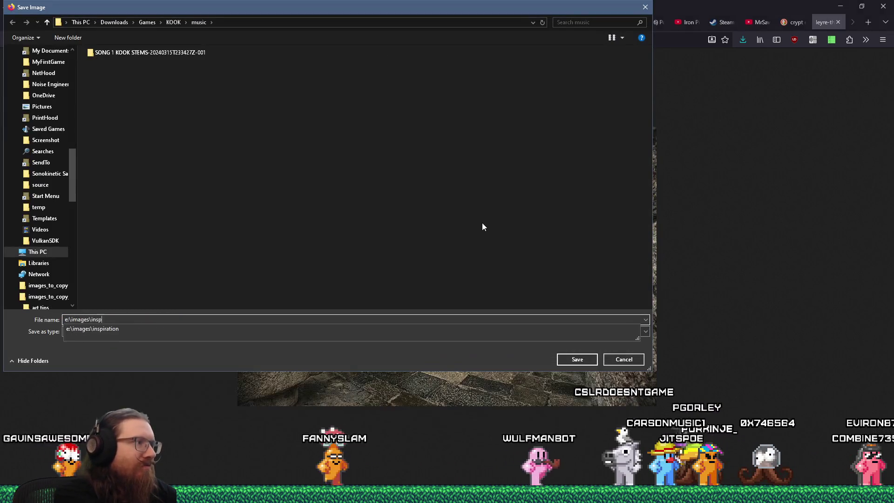
text(iration\quakel)
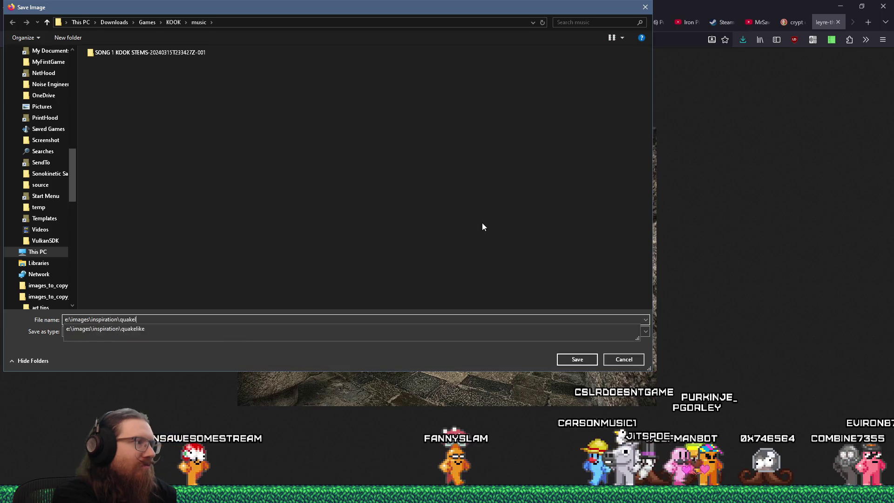
text(ike\levels\graveyard)
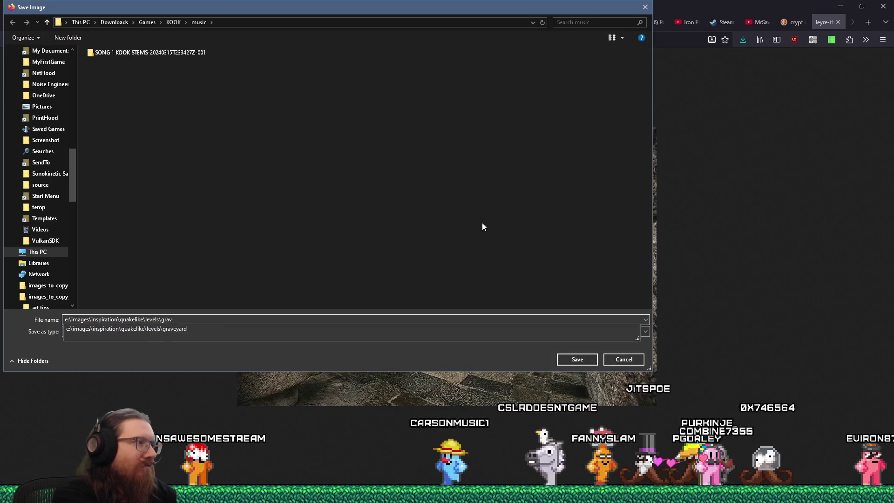
key(Return)
click(577, 358)
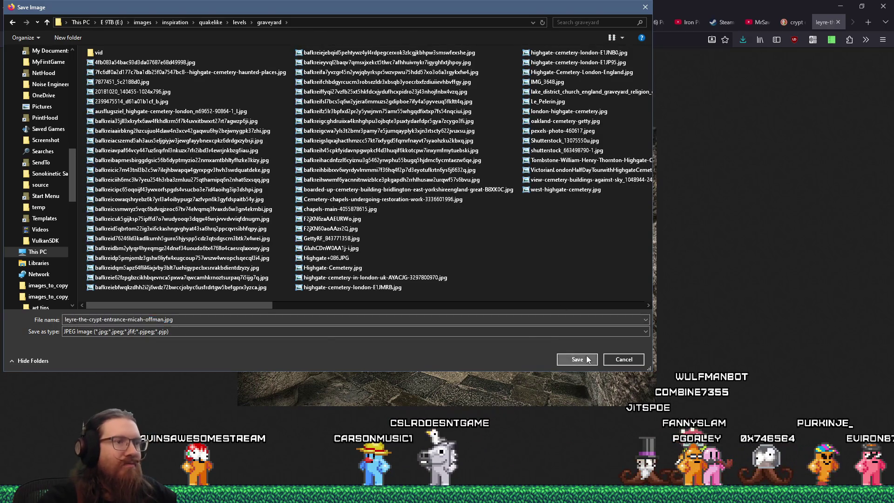
click(837, 22)
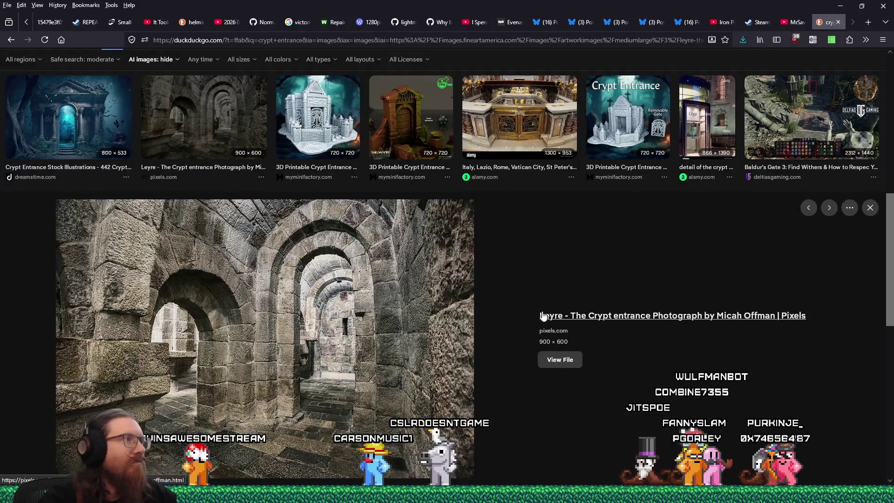
- Open the full-size Dreamstime crypt cemetery entrance illustration and save it to the graveyard folder
click(125, 138)
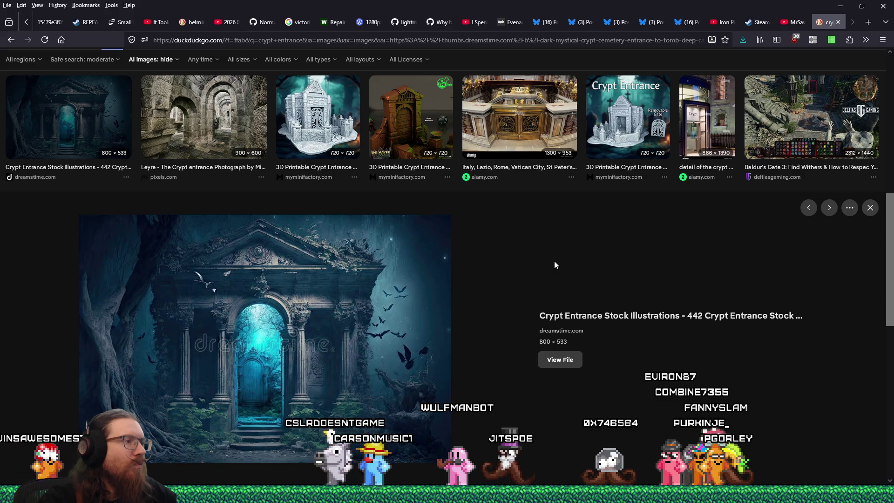
click(561, 360)
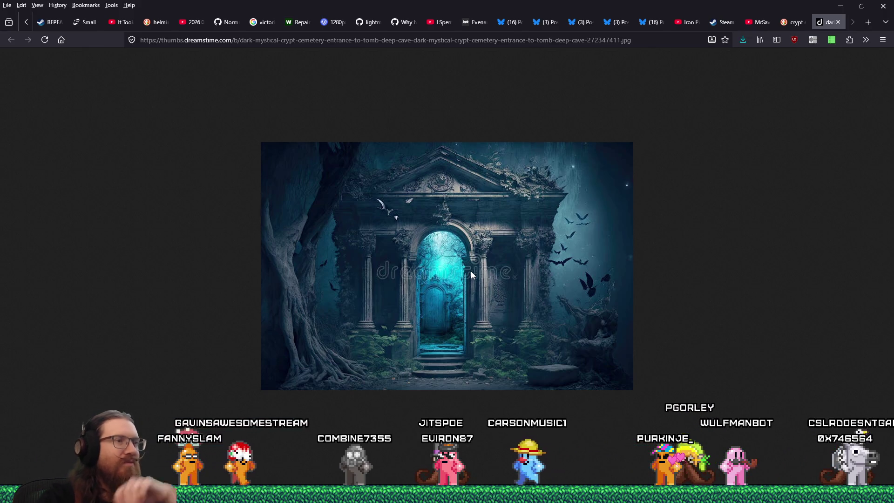
right_click(471, 272)
click(503, 281)
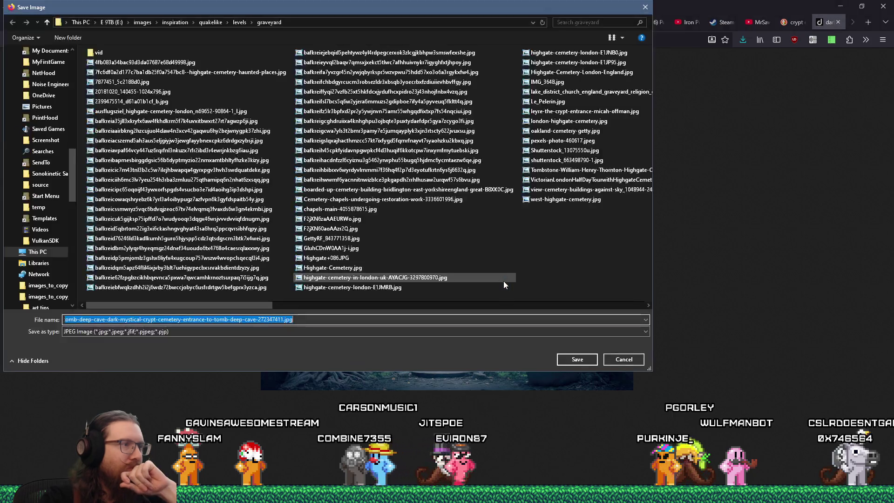
click(576, 361)
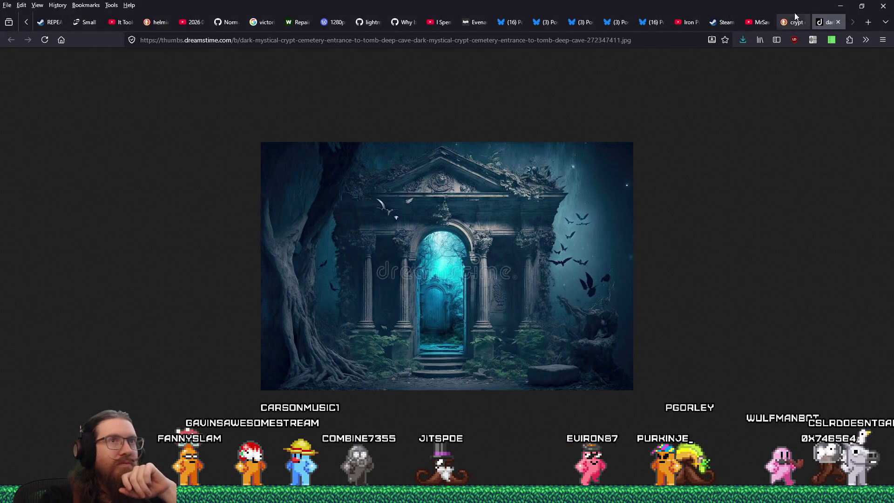
- Close the Dreamstime tab and preview the 'Fantasy landscape' 1920 × 1080 crypt hall result
click(838, 22)
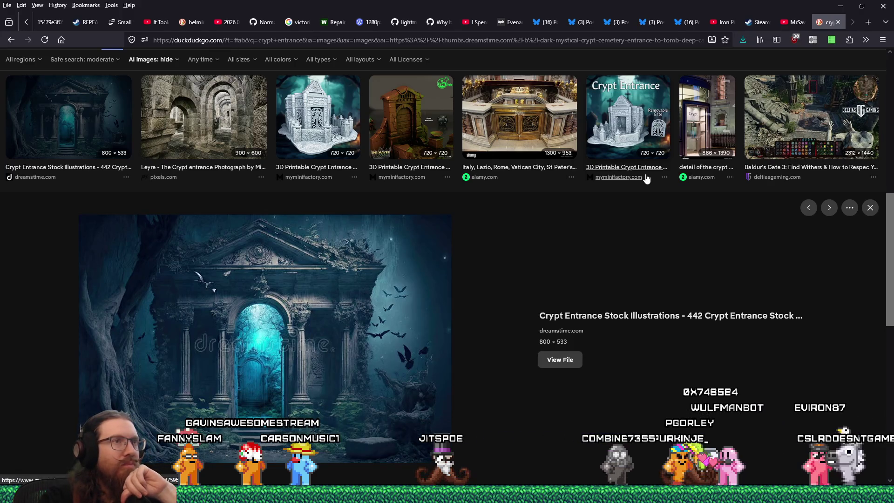
scroll(641, 145, down, 5)
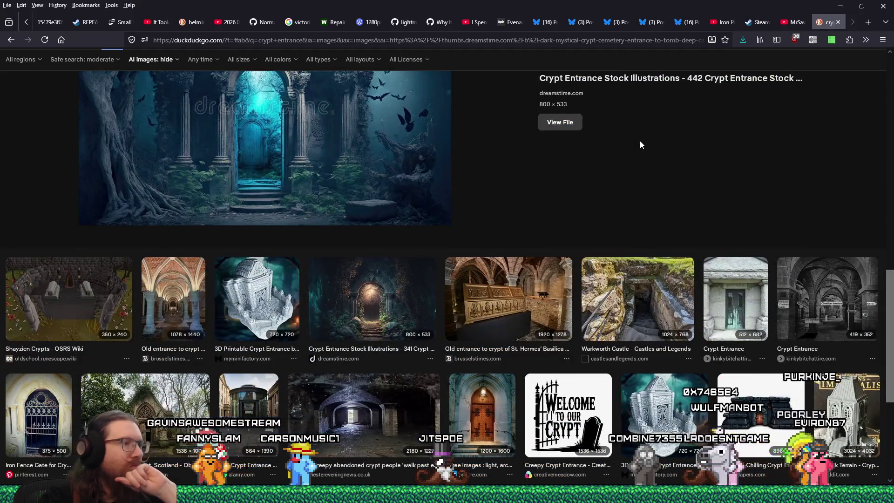
scroll(640, 145, down, 1)
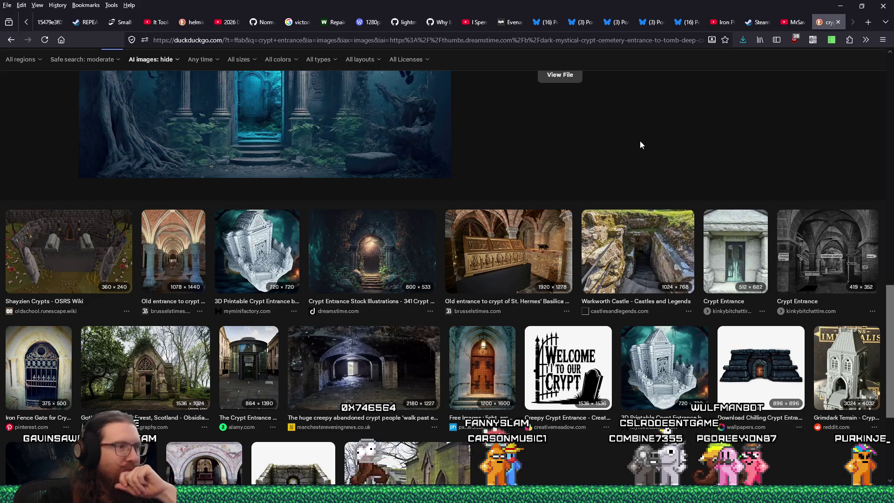
scroll(640, 142, down, 4)
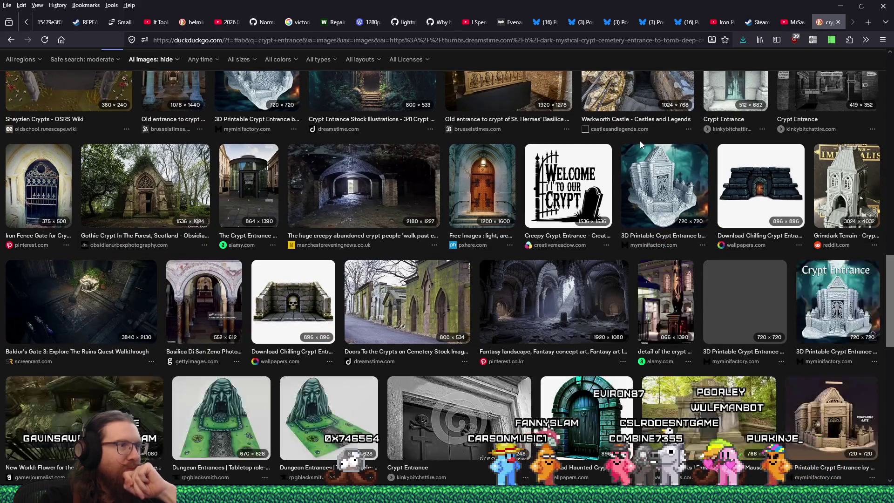
click(552, 263)
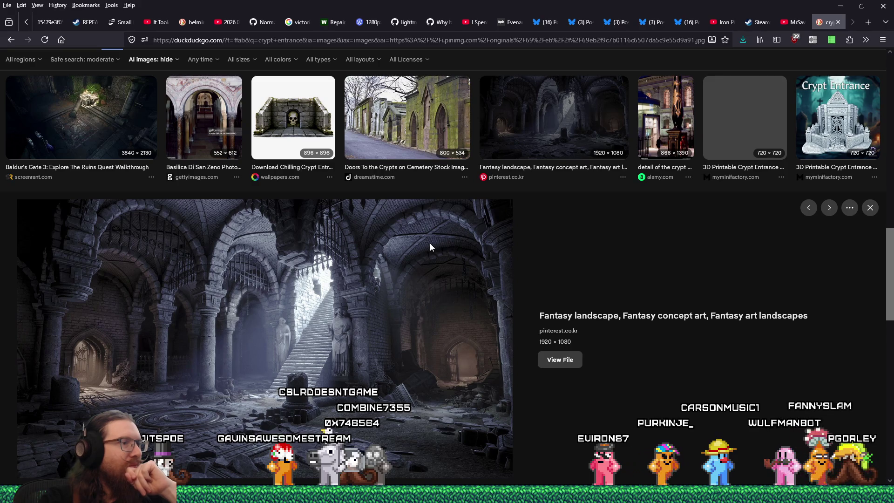
- Open the Pinterest crypt hall image full-size, save it to the graveyard folder, and close it
click(560, 360)
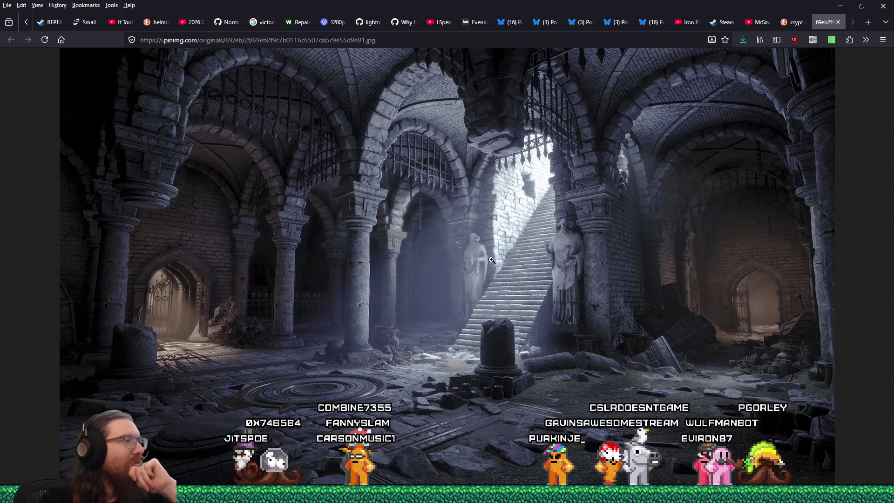
right_click(493, 274)
click(504, 270)
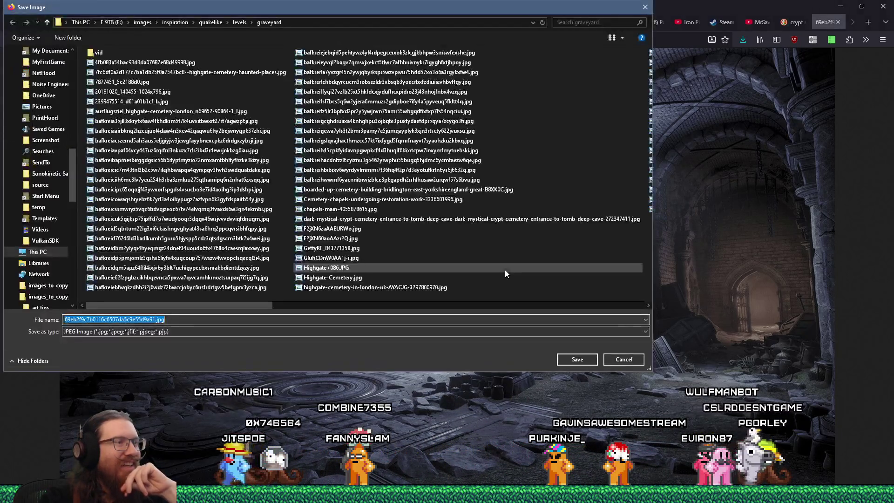
click(571, 360)
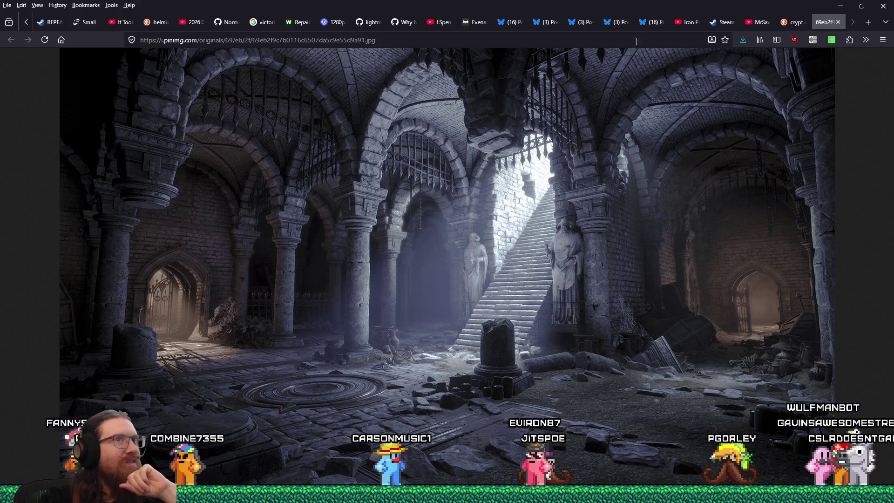
middle_click(818, 22)
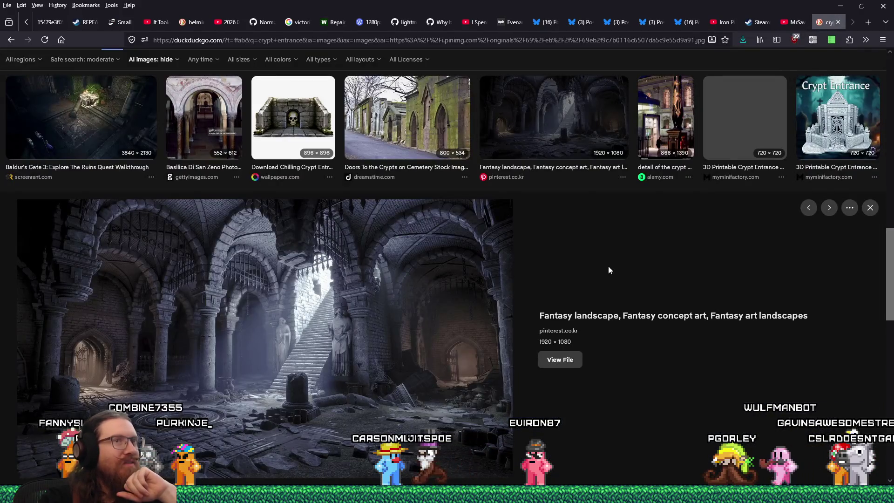
- Save The-Capuchin-Crypt-1024x768.jpg full-size into the graveyard folder and close its tab
scroll(608, 266, down, 5)
scroll(607, 266, down, 2)
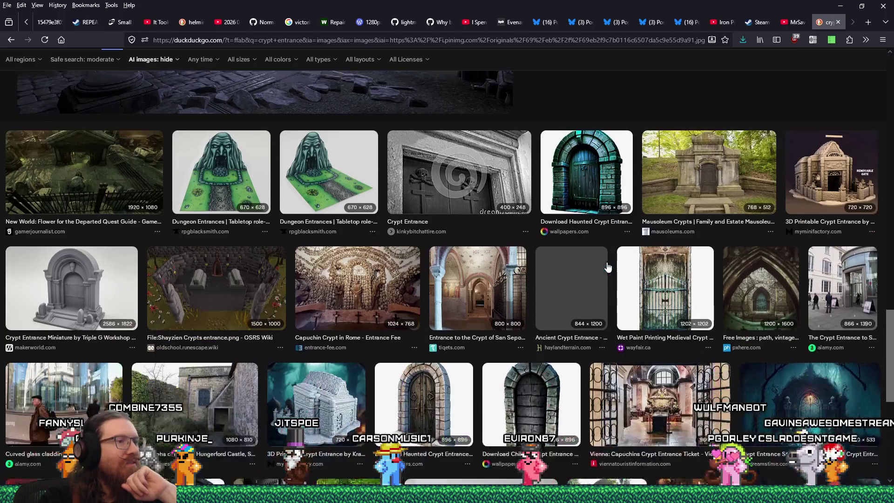
click(376, 277)
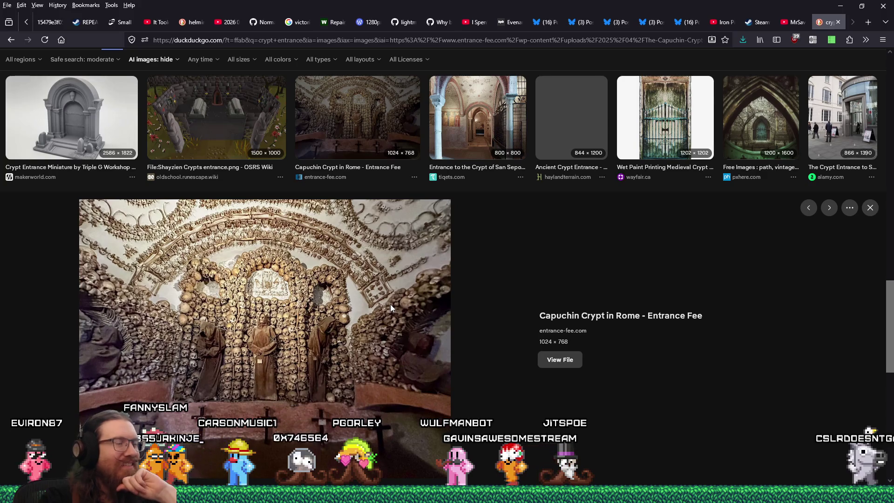
scroll(390, 303, down, 1)
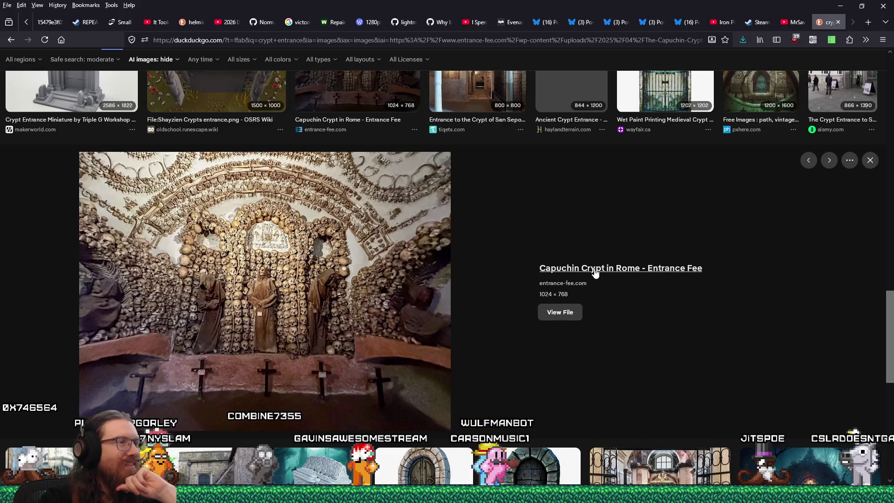
click(555, 312)
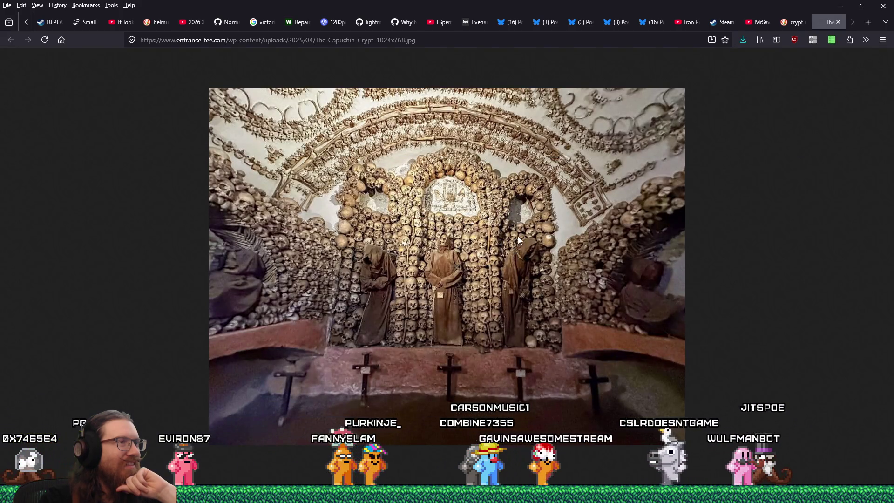
right_click(528, 190)
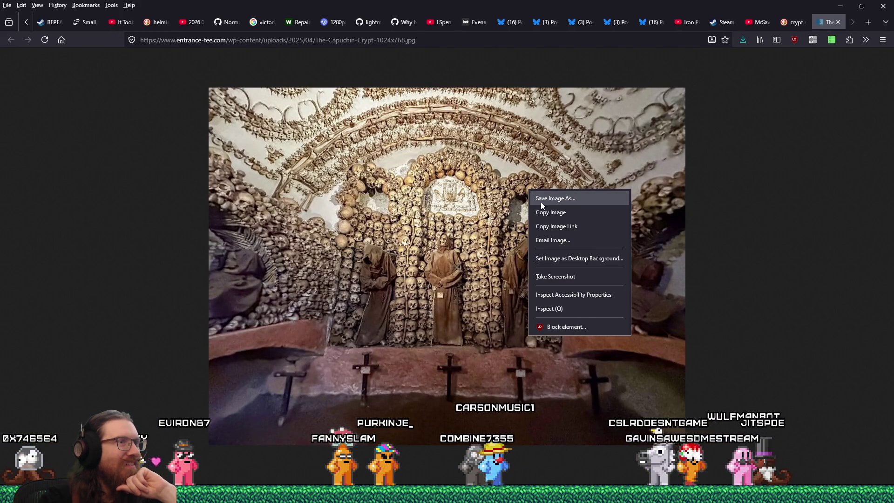
click(540, 202)
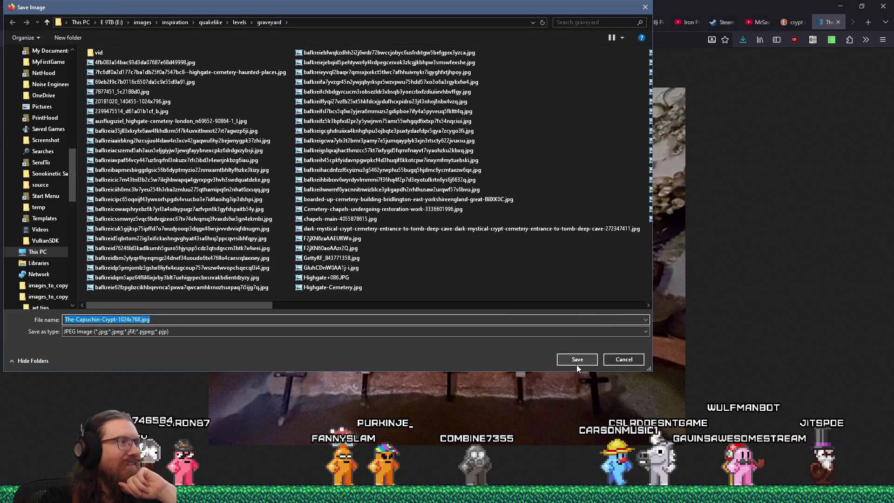
click(577, 364)
click(840, 23)
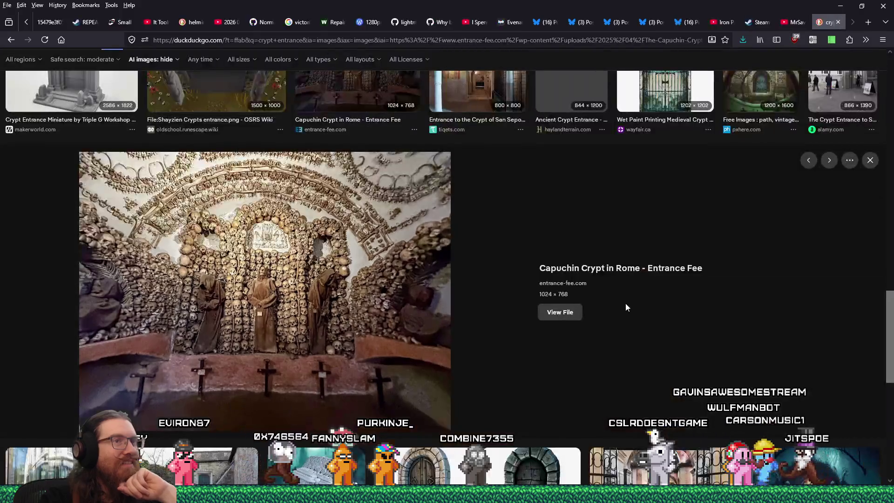
scroll(625, 306, down, 5)
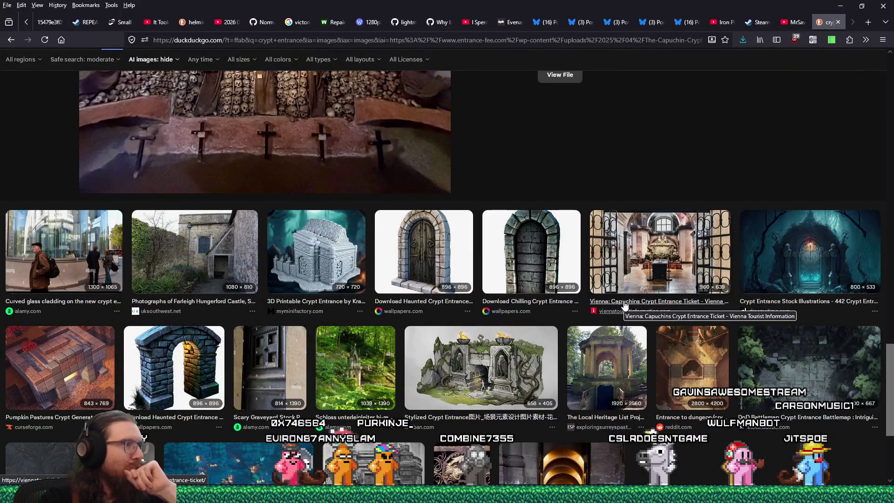
- Save the full-size Adobe Stock crypt battlemap into the graveyard folder, then return to the results
scroll(625, 306, down, 4)
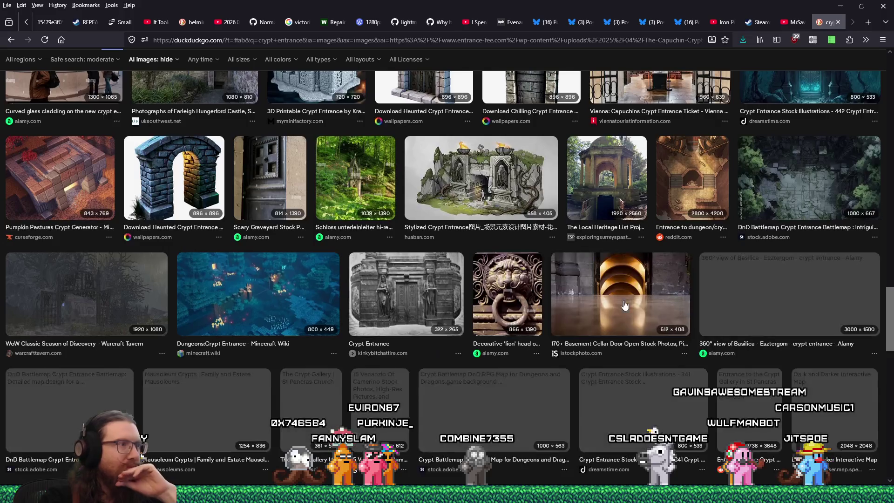
scroll(625, 306, down, 3)
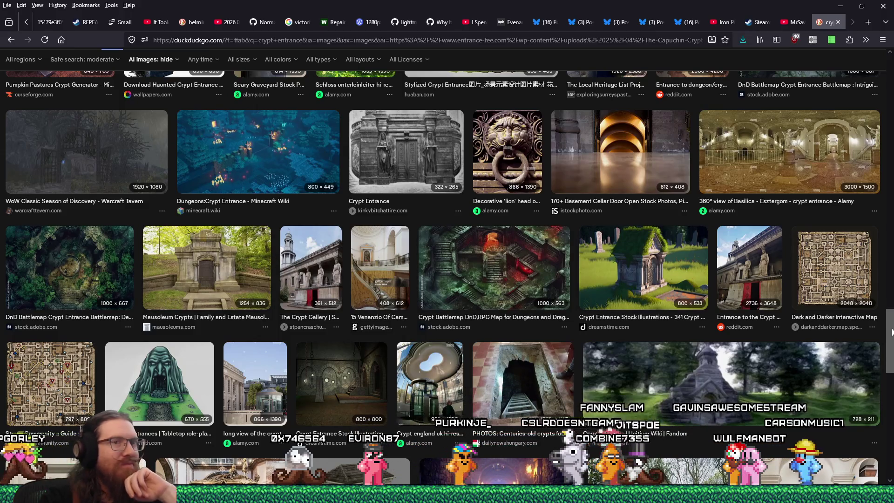
click(530, 280)
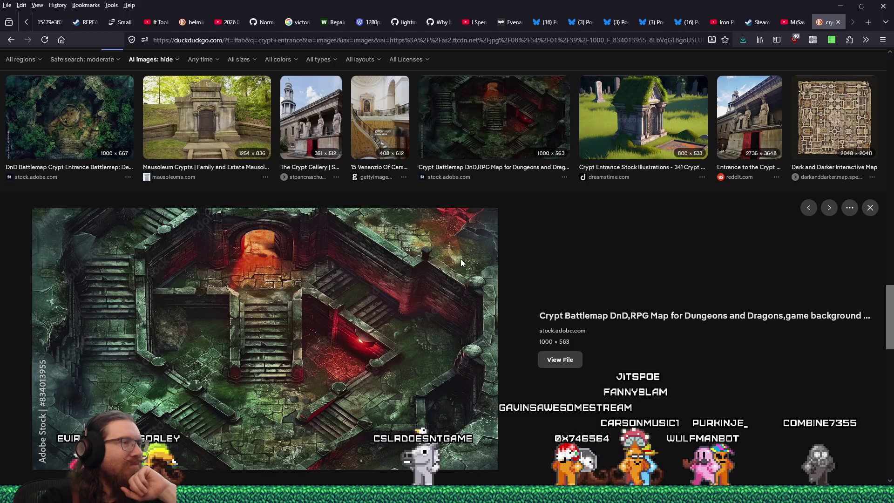
click(552, 360)
right_click(575, 250)
click(543, 256)
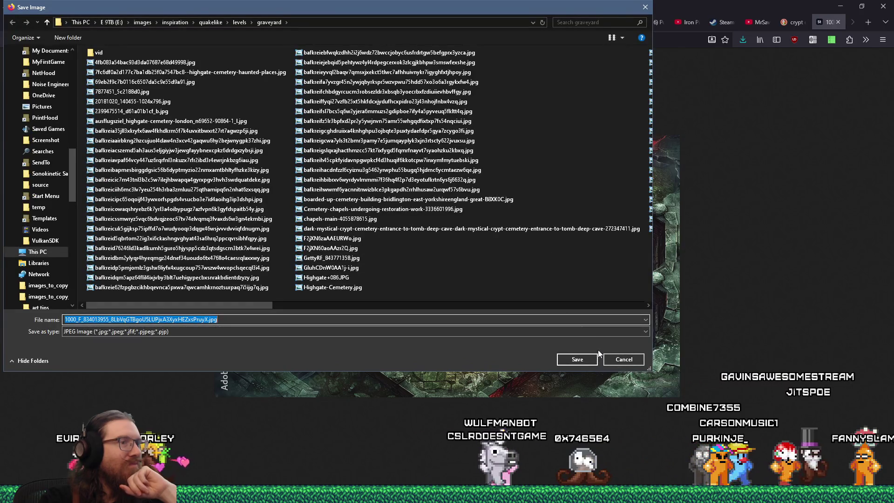
click(582, 357)
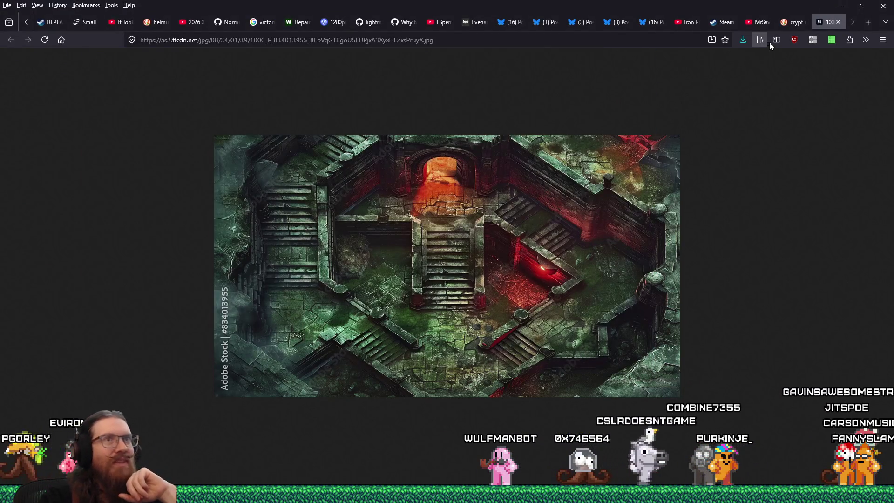
click(796, 22)
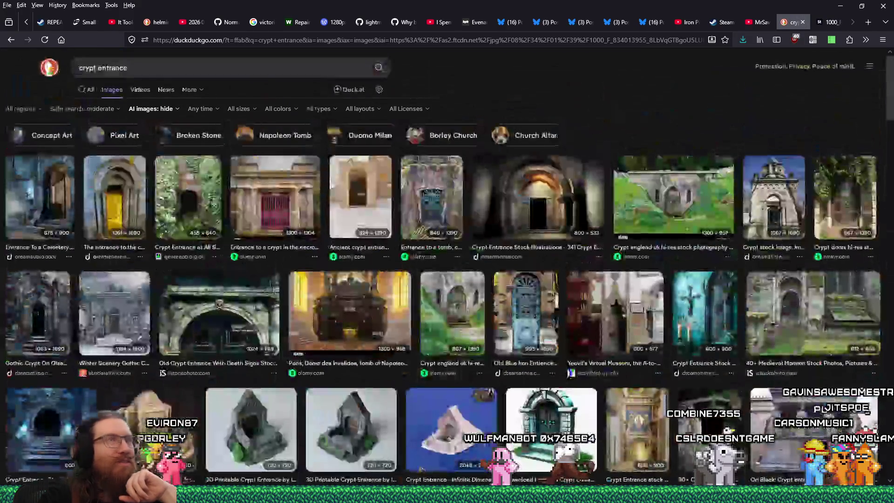
- Change the image search to 'crypt entrance london'
click(173, 58)
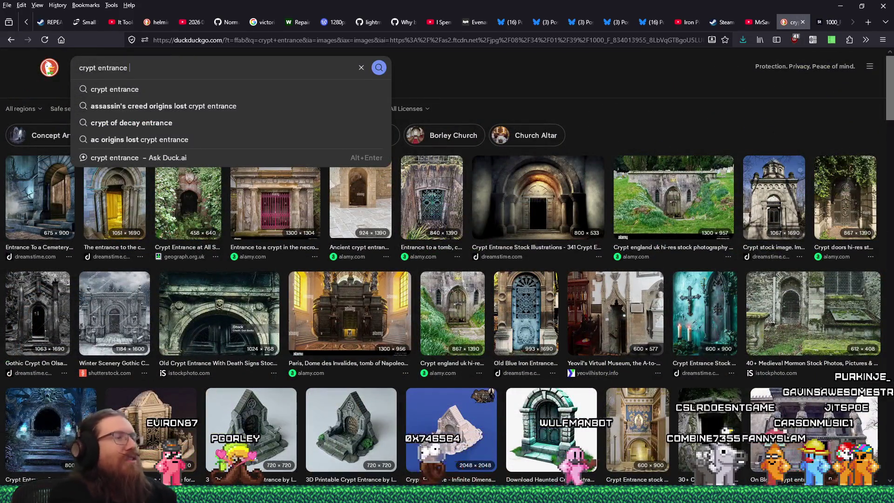
text(london)
key(Return)
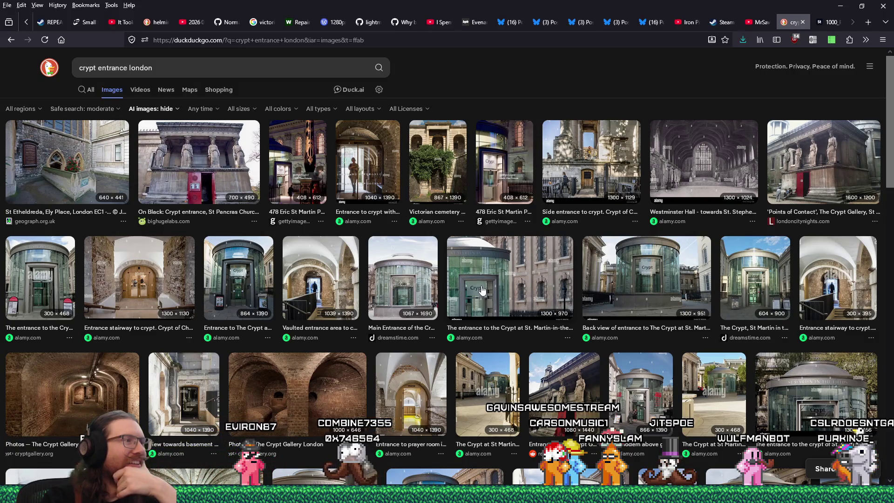
- Preview the St. Martin, vaulted entrance and Christ Church Spitalfields stairway crypt photos
click(250, 268)
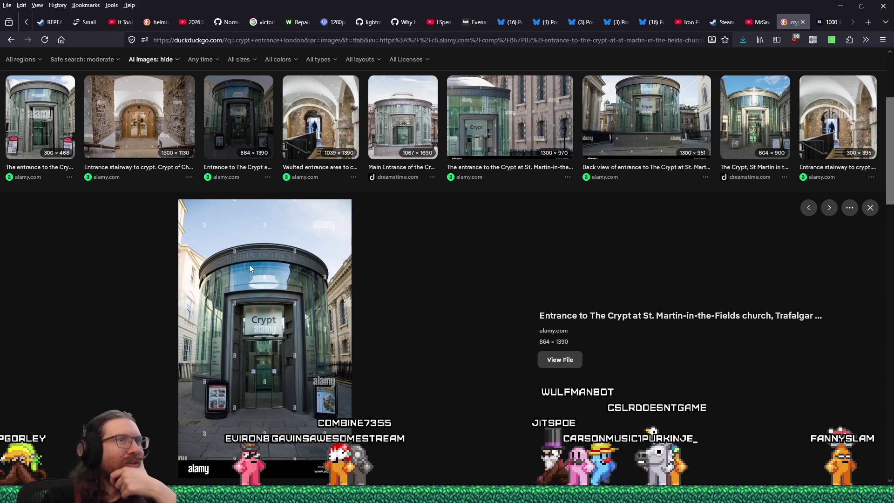
click(321, 135)
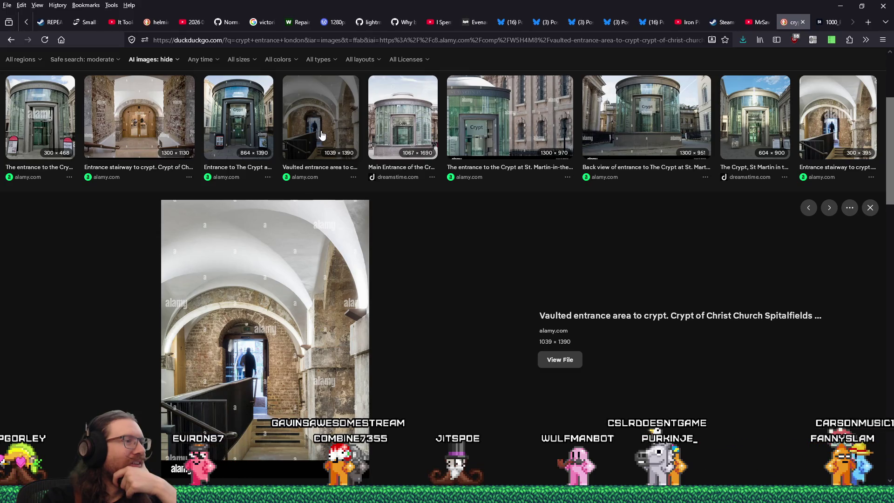
click(172, 133)
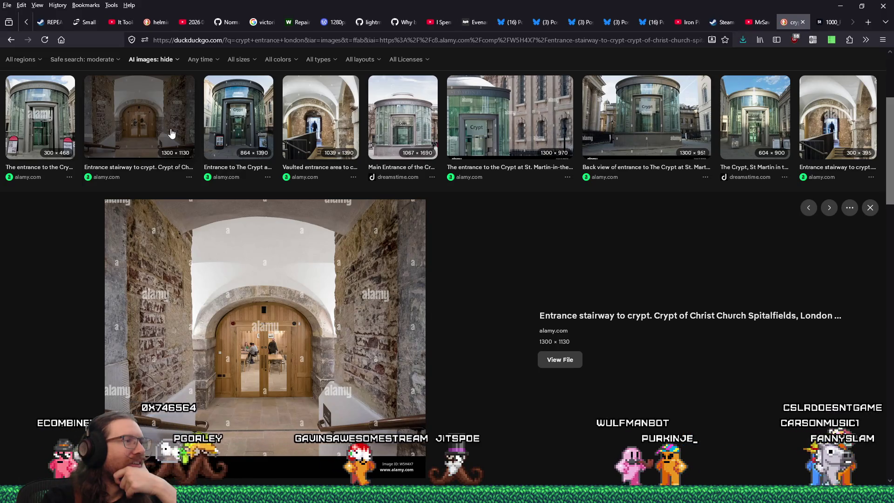
scroll(409, 279, down, 5)
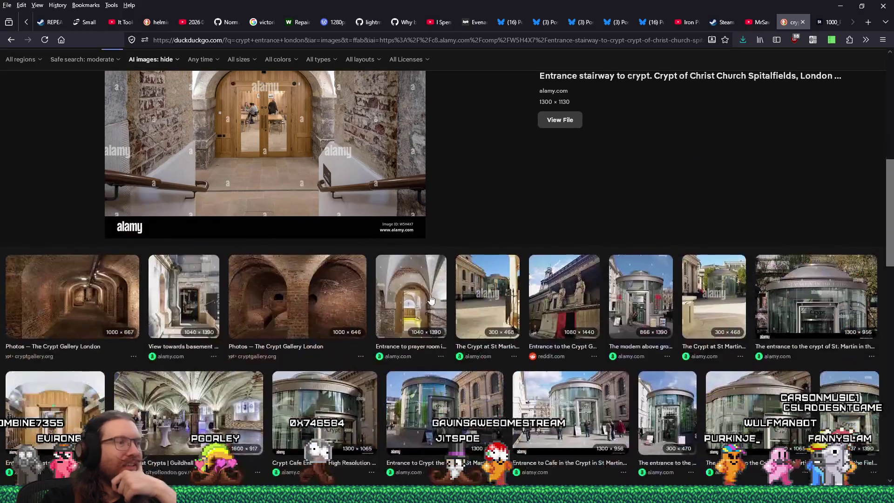
- Save the Crypt Gallery London arched brick vault photo into the graveyard folder and close it
click(302, 295)
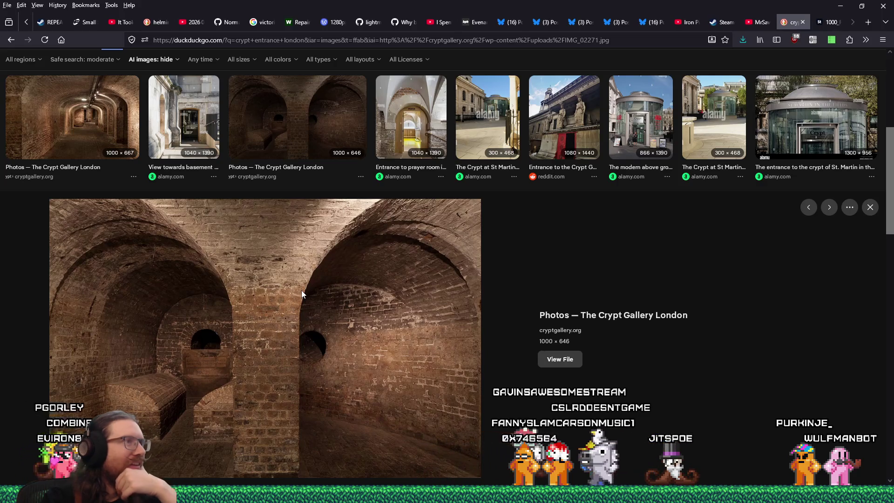
click(560, 359)
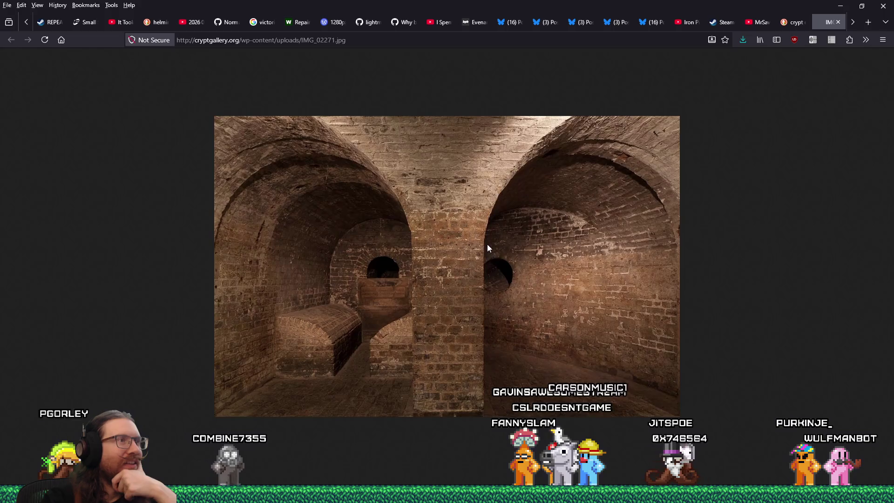
right_click(486, 244)
click(504, 239)
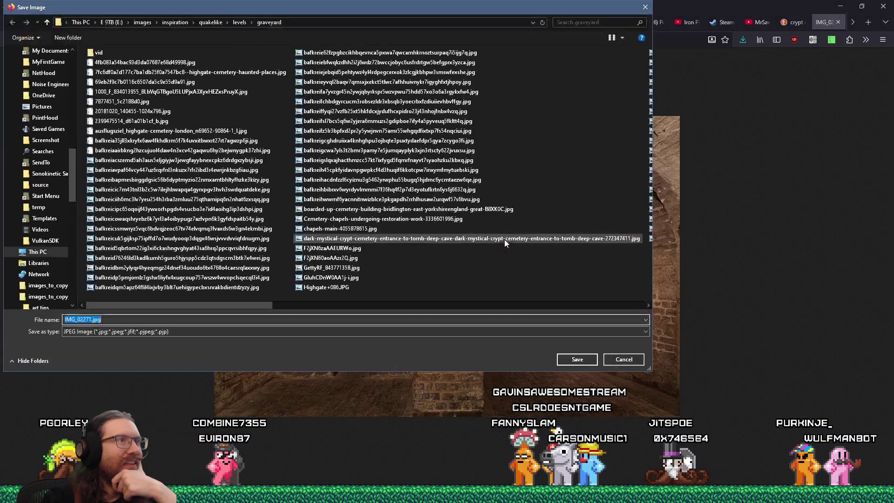
click(569, 360)
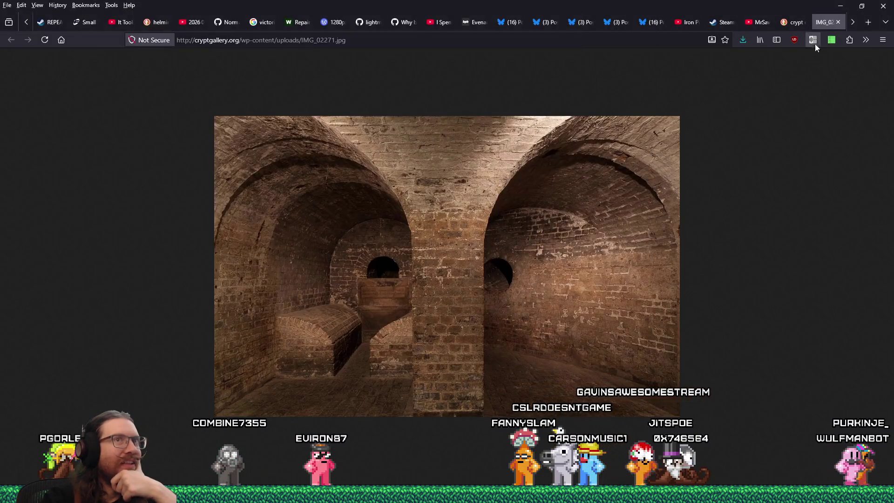
click(839, 22)
- Save the Spitalfields coffins photo 110728-Coffins-91.jpg into the graveyard folder and close it
scroll(571, 333, down, 5)
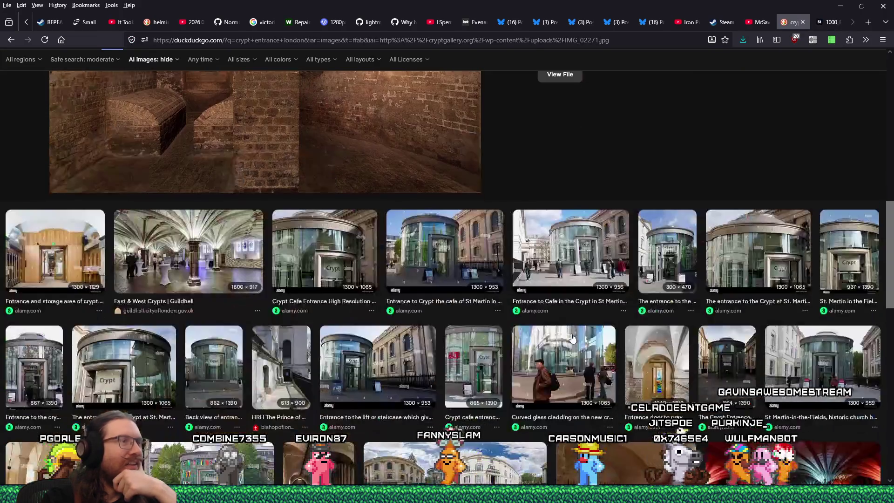
scroll(573, 337, down, 5)
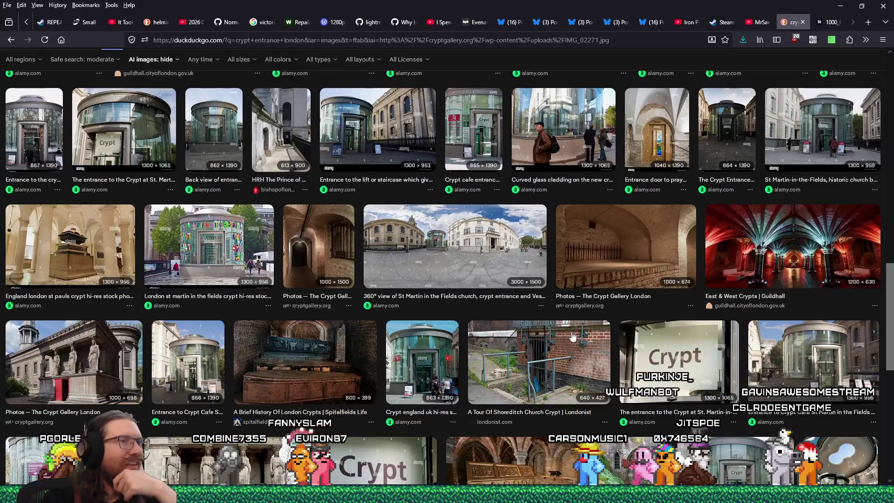
scroll(572, 335, down, 2)
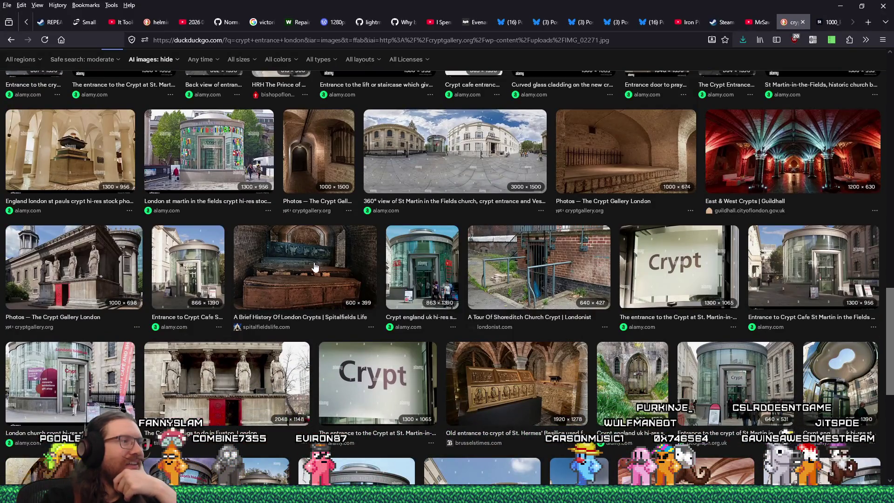
click(311, 264)
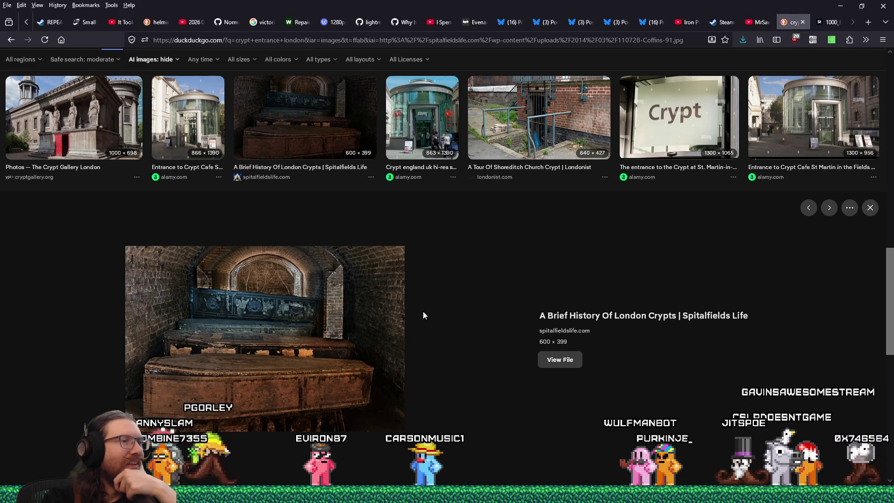
click(552, 365)
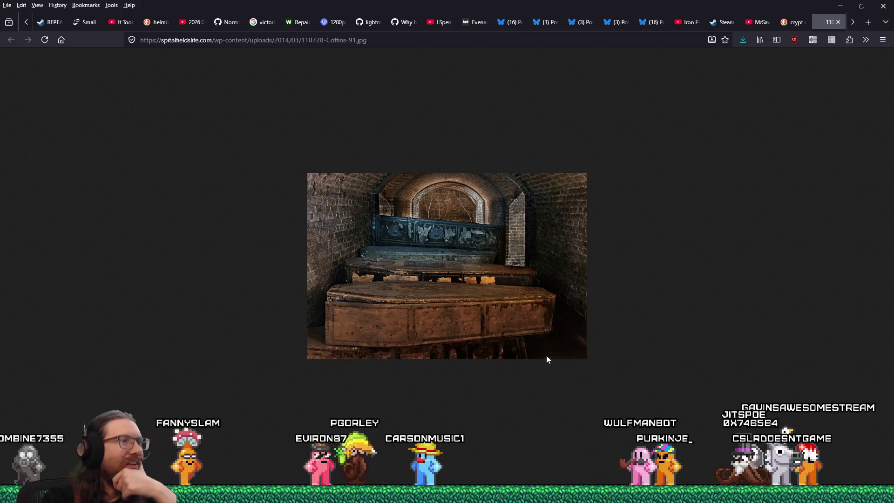
right_click(539, 283)
click(561, 288)
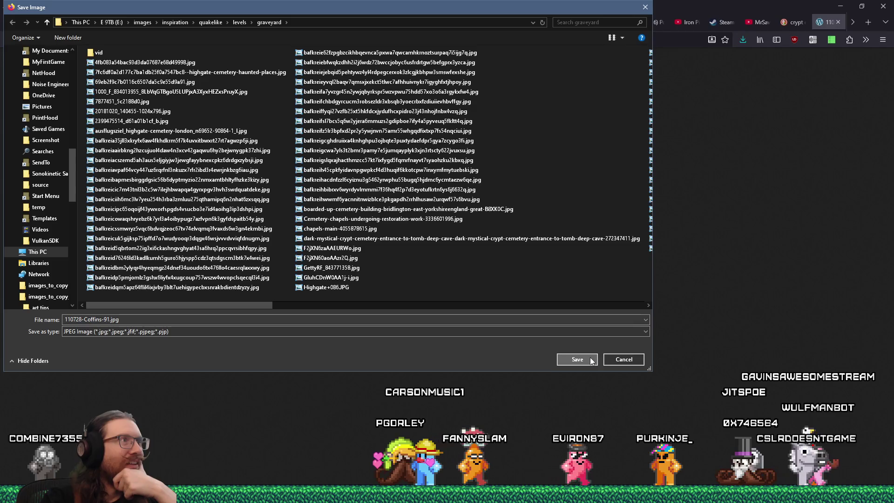
click(590, 360)
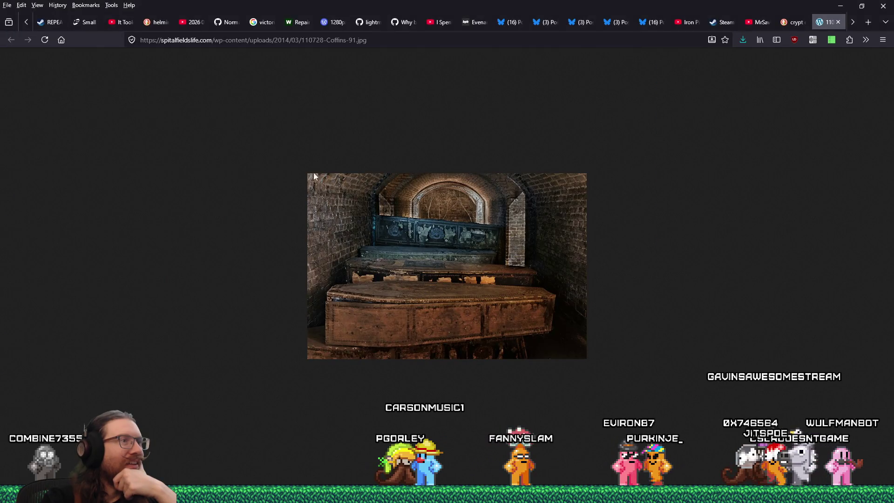
click(838, 22)
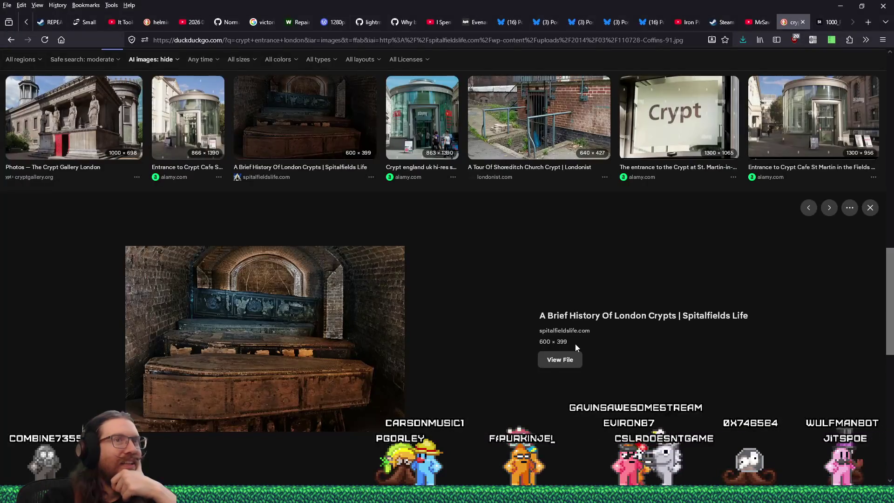
- Open the St. Hermes' Basilica carved-shrine crypt photo at full size
scroll(575, 344, down, 5)
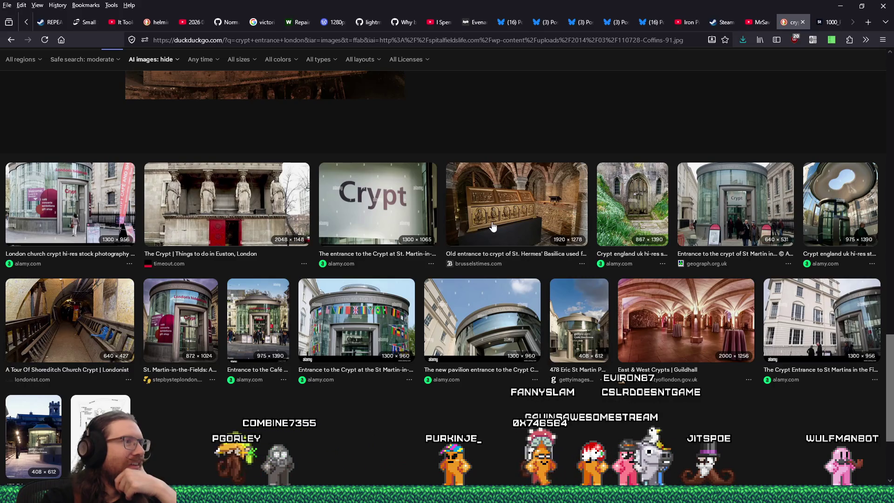
click(512, 210)
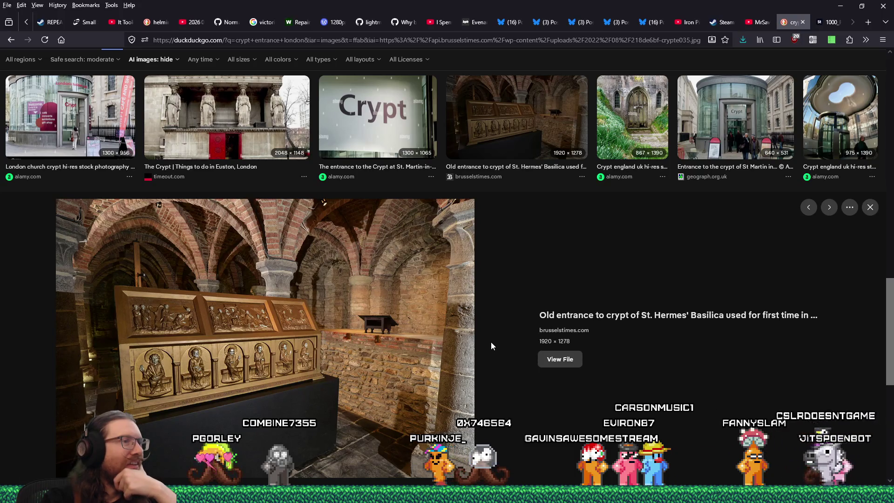
click(560, 359)
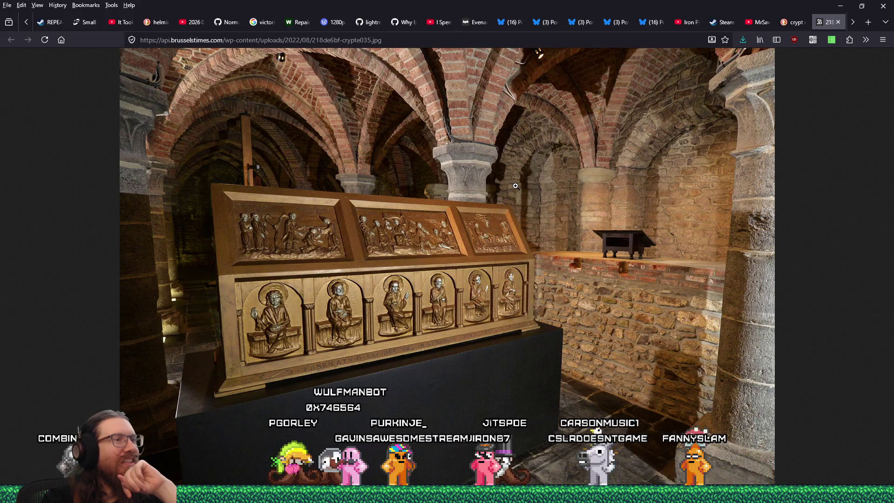
click(515, 186)
click(531, 186)
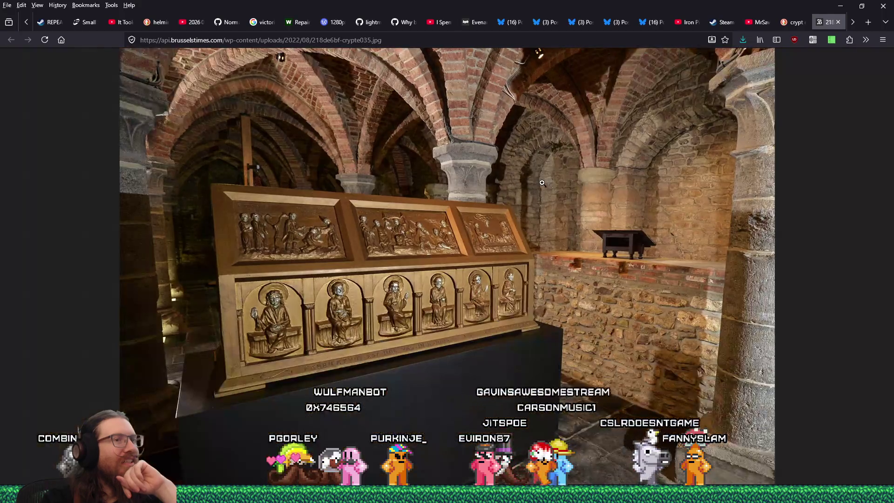
- Save the full-size 218de6bf-crypte035.jpg crypt photo into the graveyard folder
right_click(544, 185)
click(565, 197)
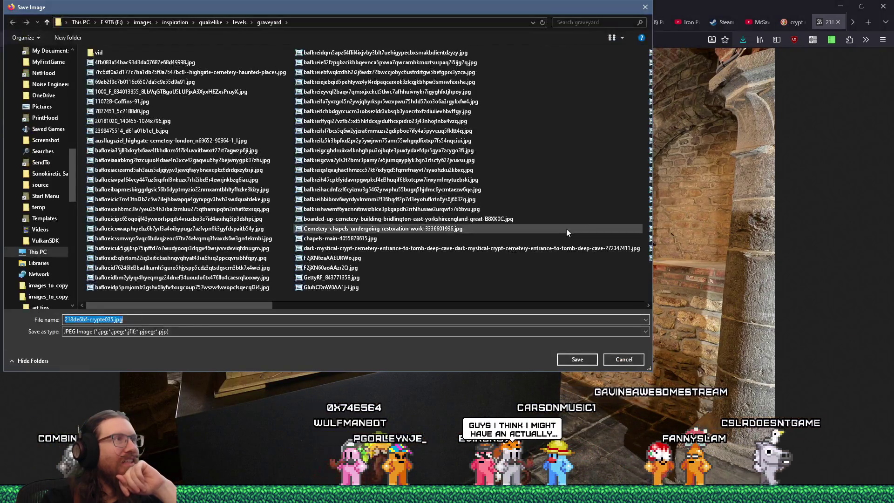
click(588, 357)
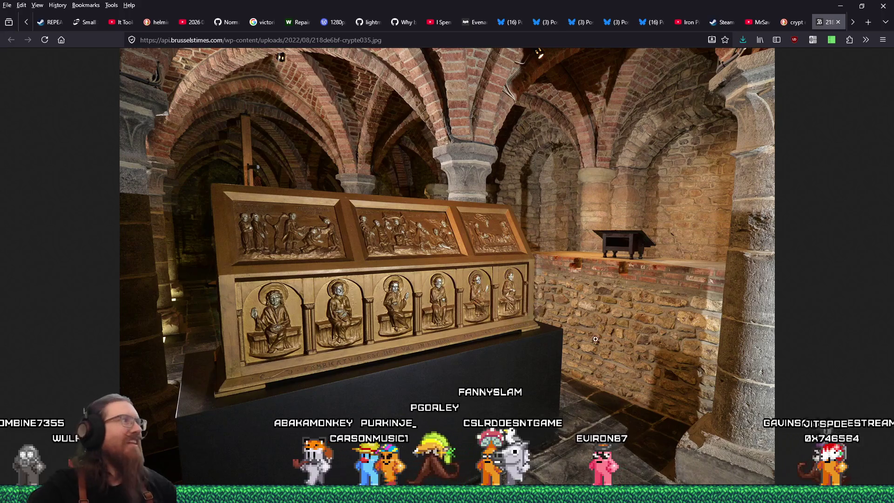
- Close the basilica image tab and return to the top of the image results
click(837, 22)
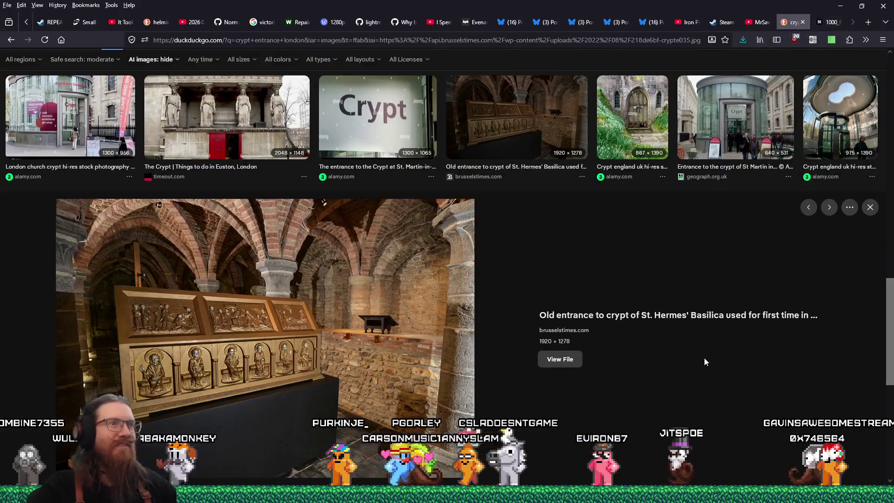
scroll(701, 362, down, 8)
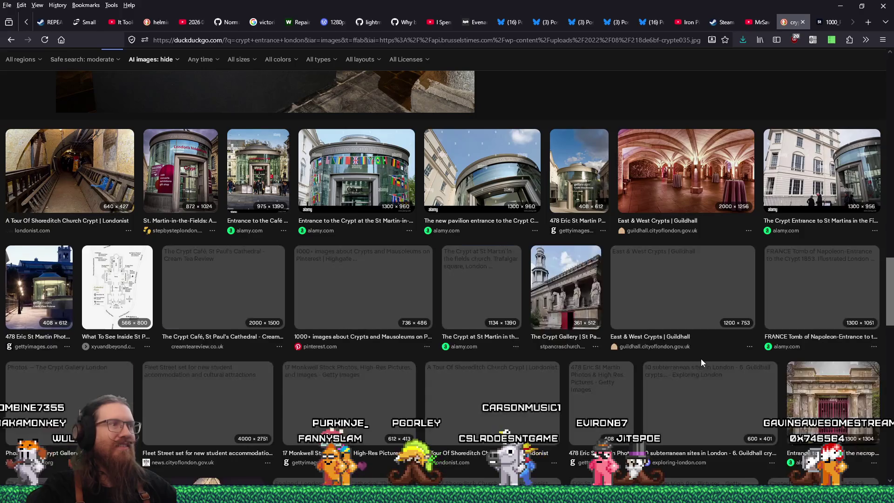
scroll(701, 363, down, 7)
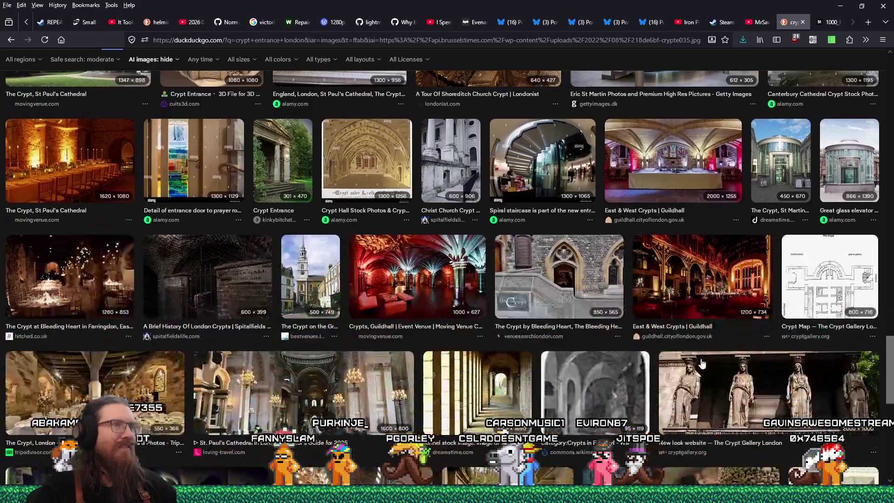
scroll(113, 72, up, 15)
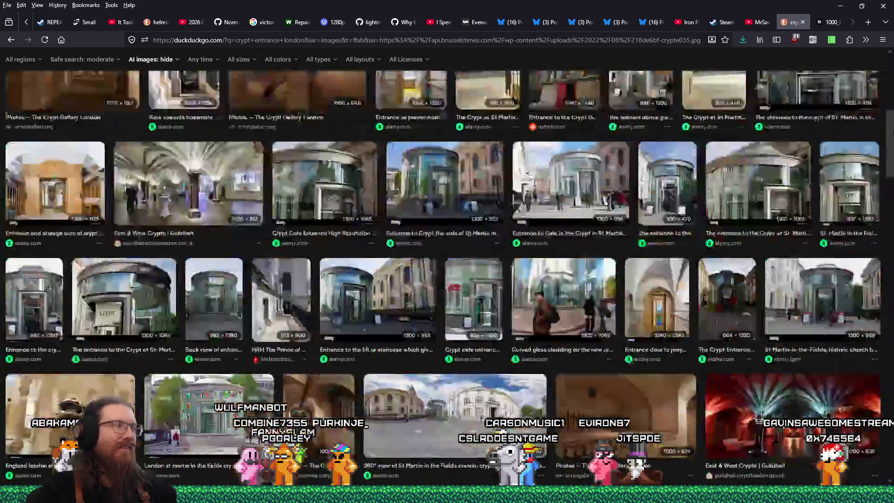
- Change the image search to 'crypt london' and preview The Crypt Gallery brick tunnel photo
double_click(114, 73)
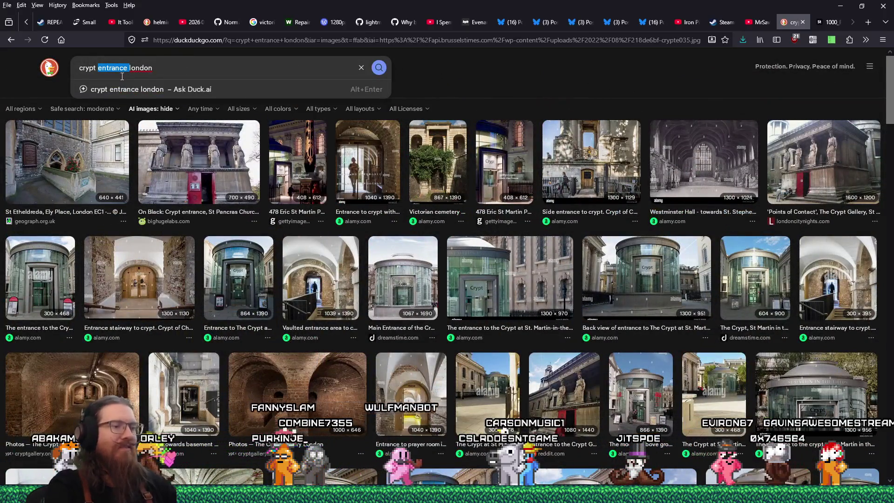
key(BackSpace)
key(Return)
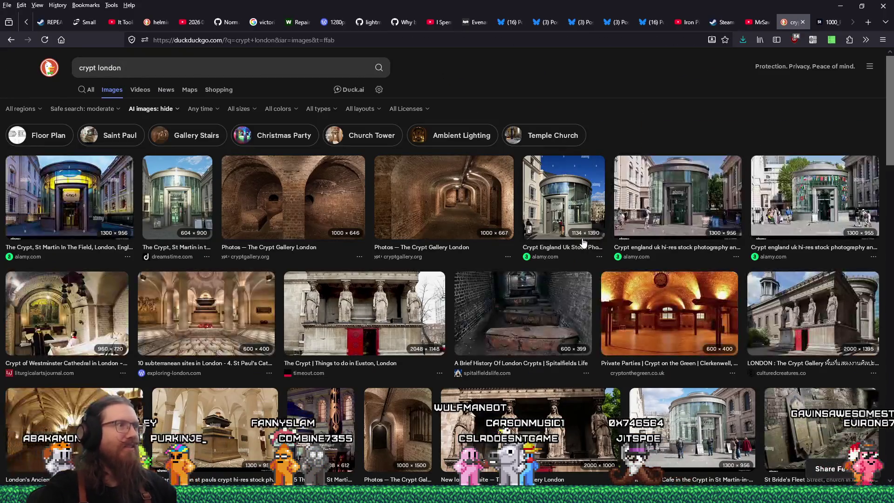
click(499, 226)
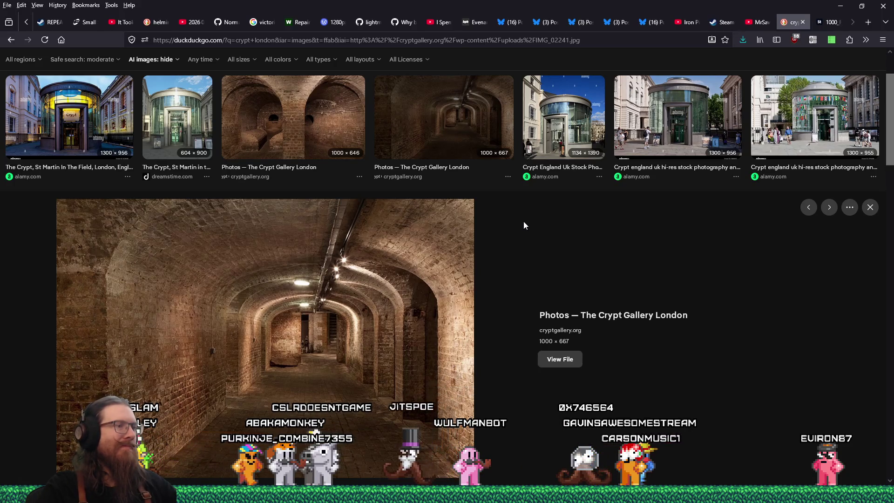
- Save the full-size Crypt Gallery tunnel photo as IMG_02241.jpg, then close its tab
click(568, 363)
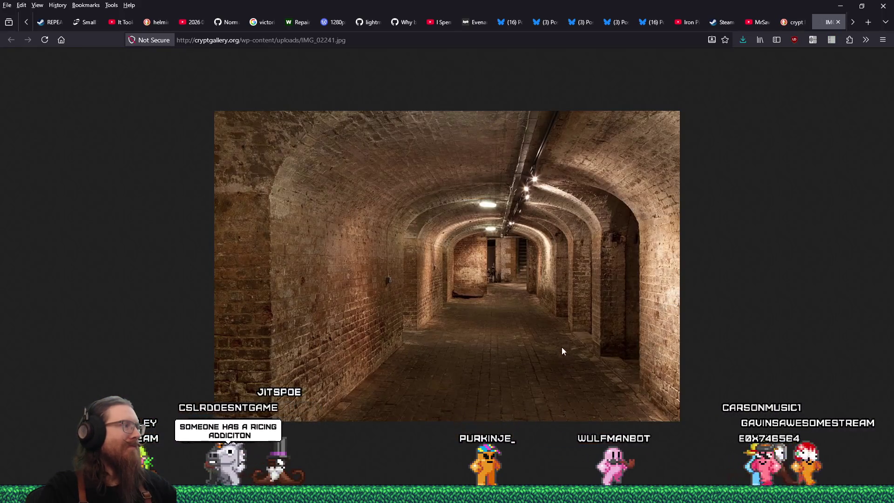
right_click(540, 250)
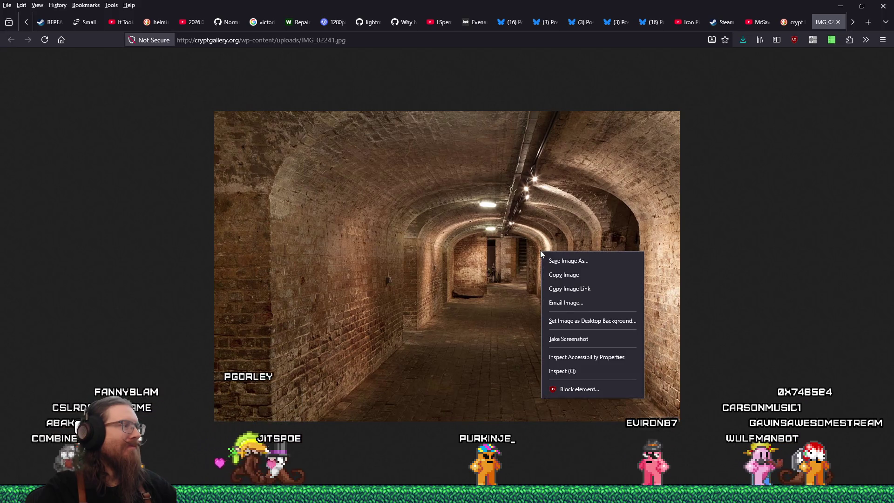
click(591, 267)
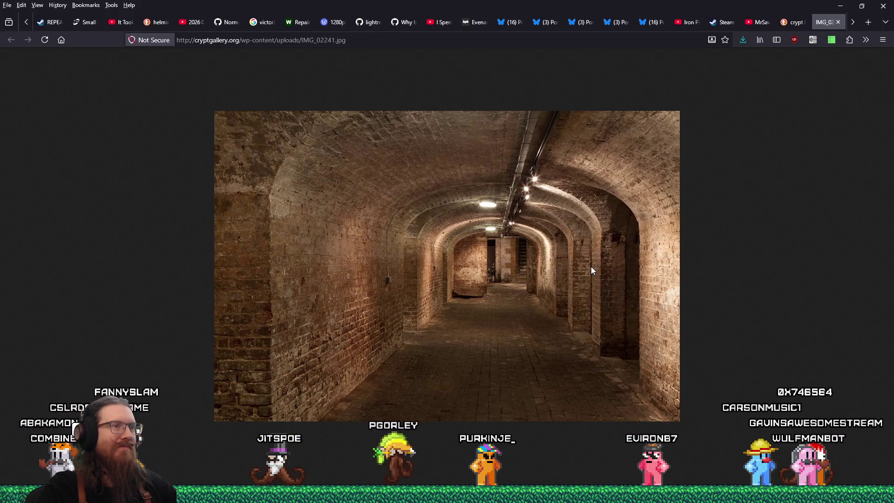
click(579, 362)
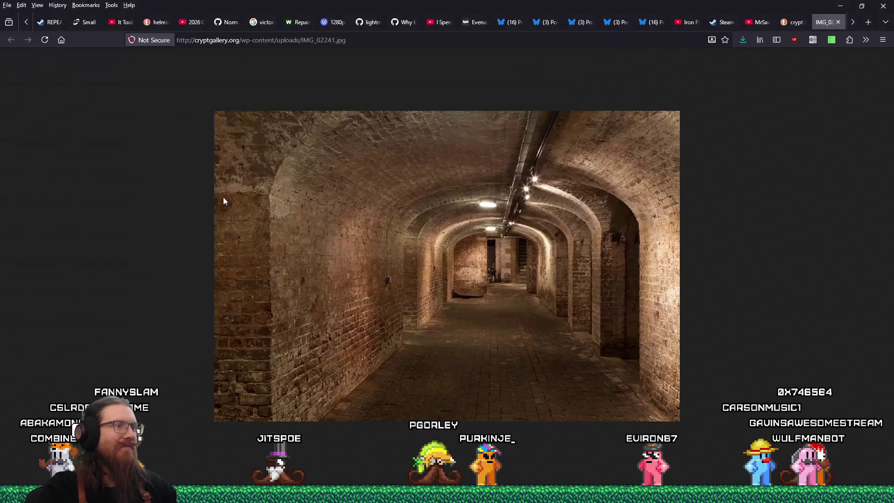
click(837, 22)
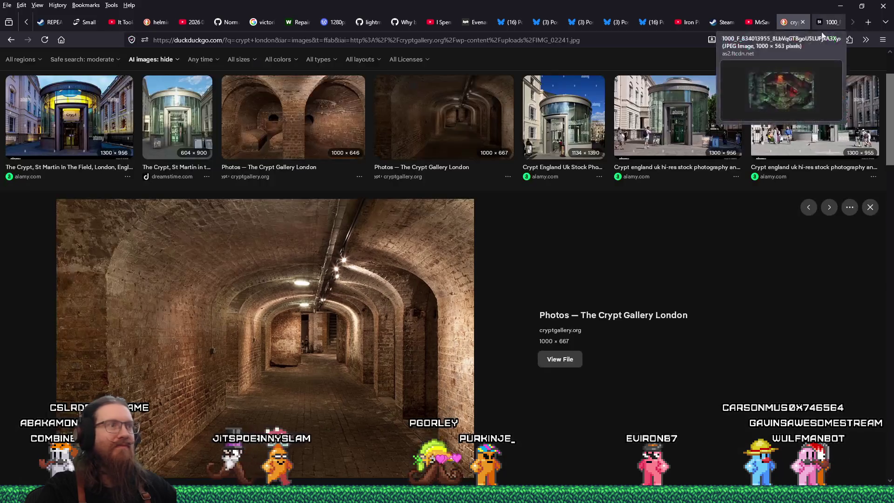
- Save the red-door church entrance photo from the Crypt Gallery Photos page into the graveyard folder
click(671, 312)
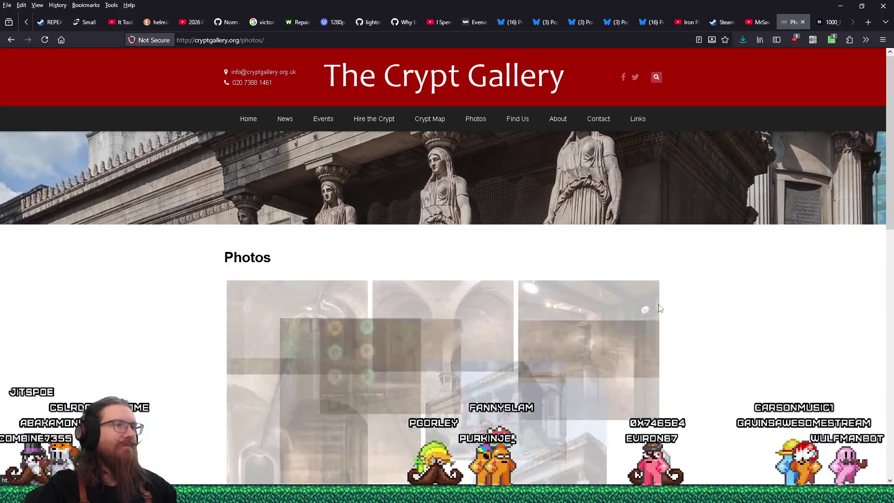
scroll(666, 307, down, 5)
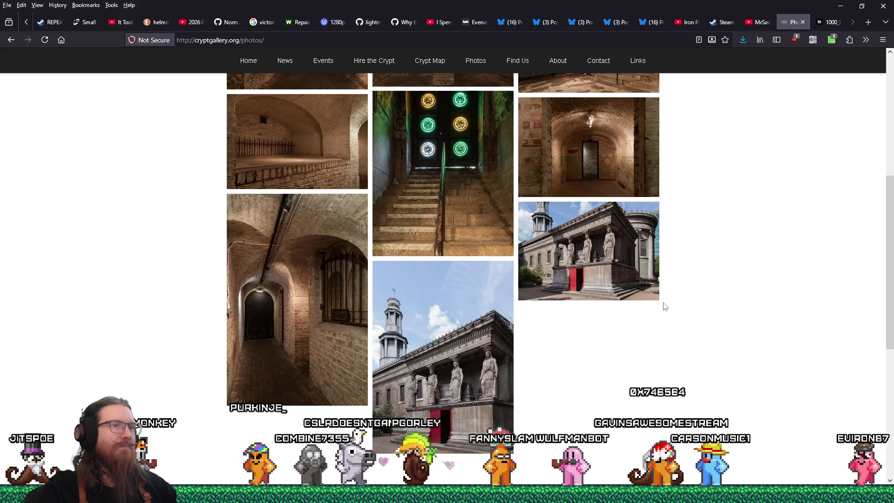
click(483, 316)
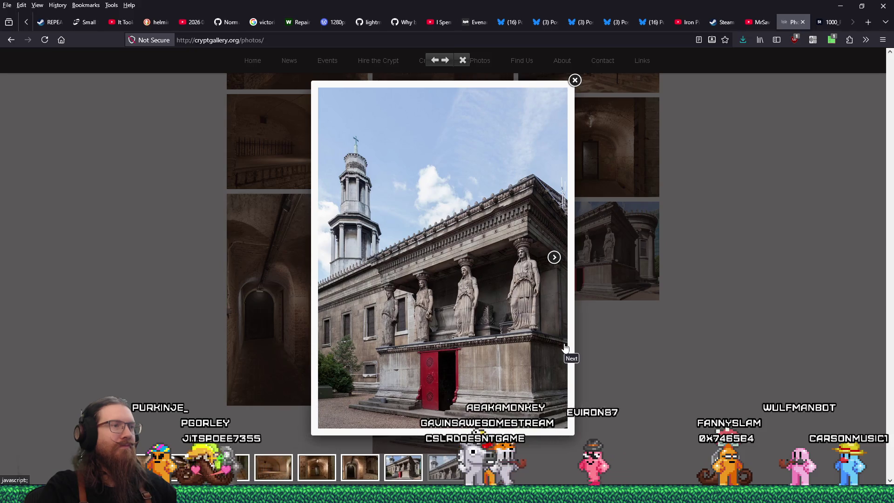
click(554, 259)
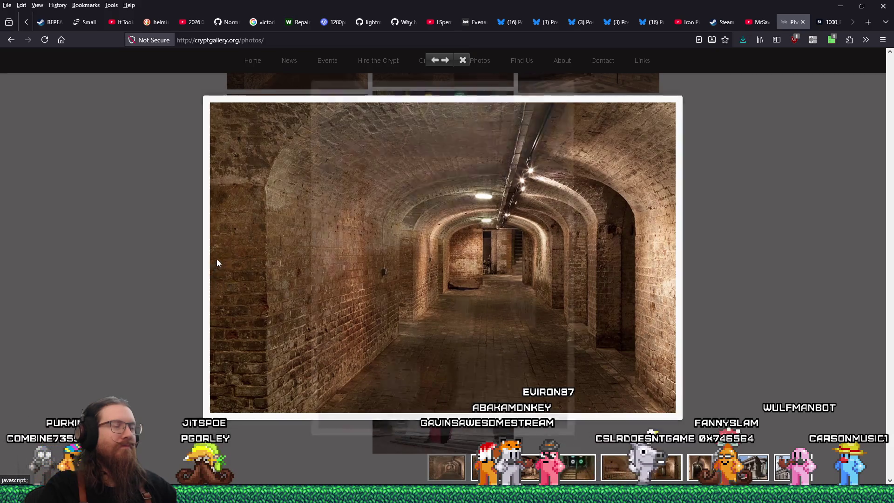
click(217, 263)
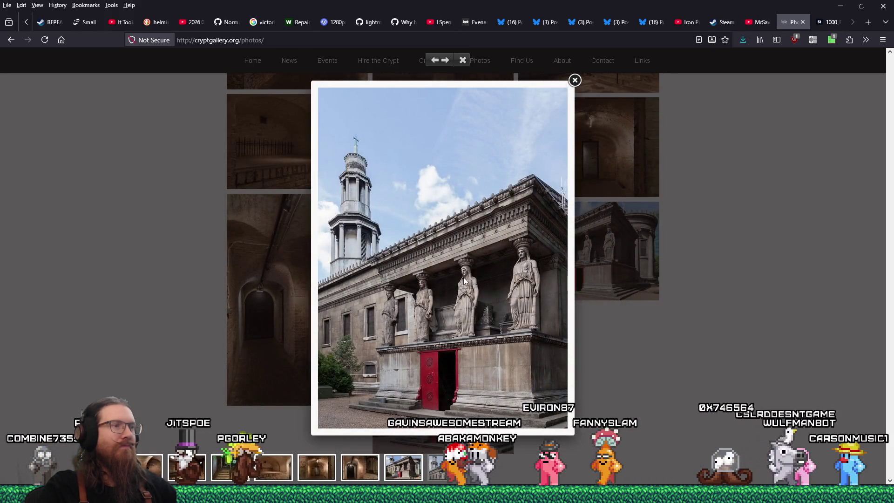
right_click(411, 286)
click(489, 297)
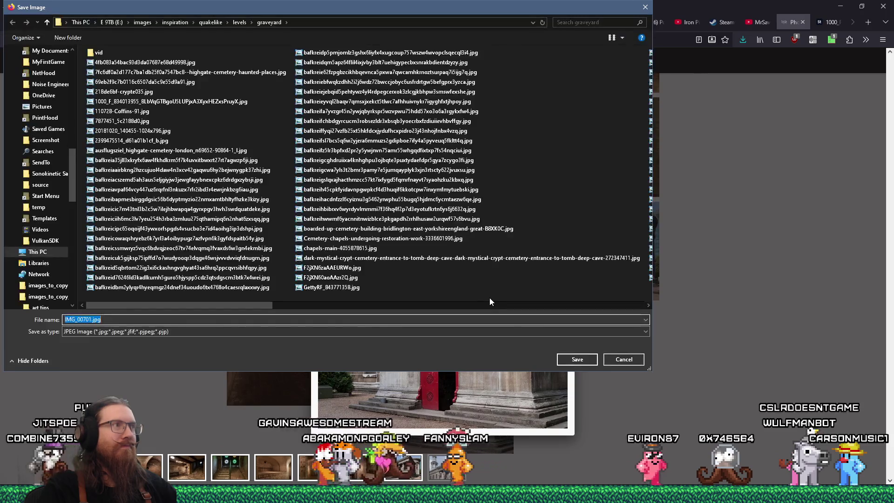
click(576, 358)
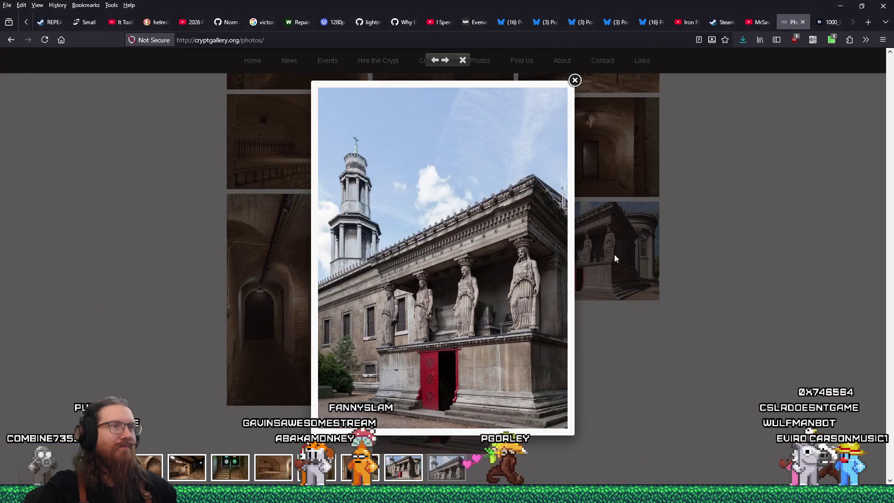
- View the IMG_0066 church photo enlarged, then close it and browse the photo grid
click(614, 255)
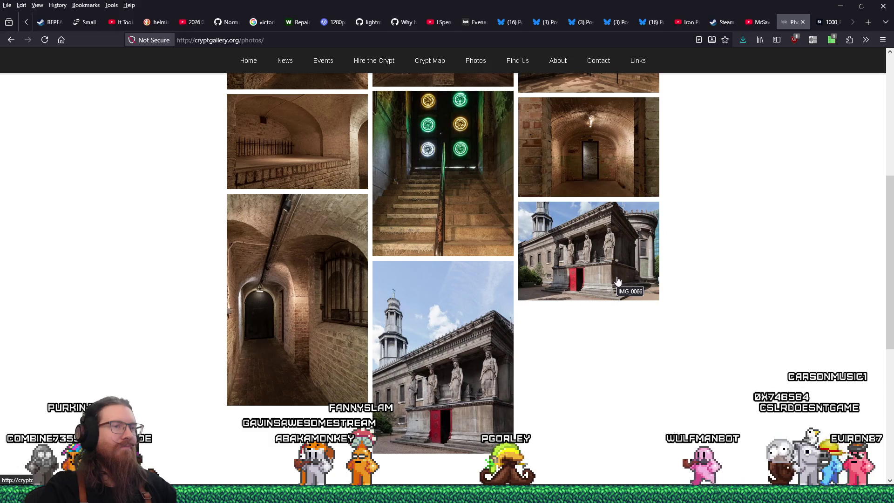
click(617, 280)
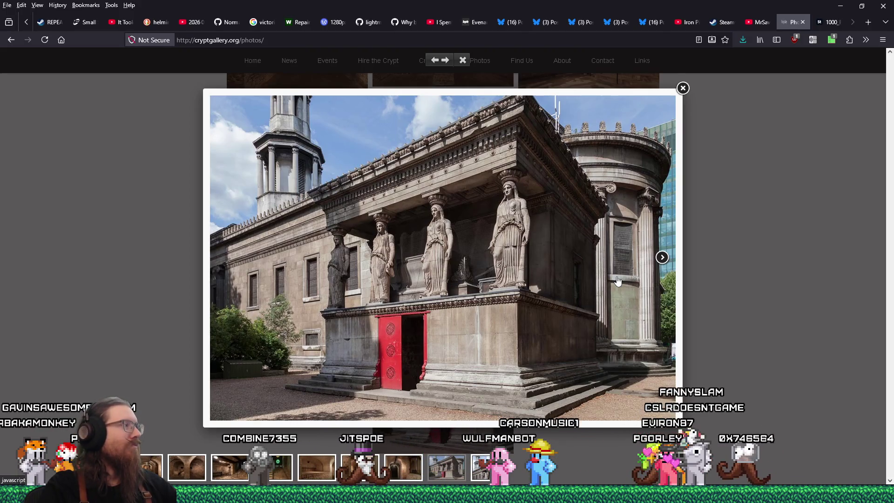
click(682, 88)
scroll(566, 302, down, 5)
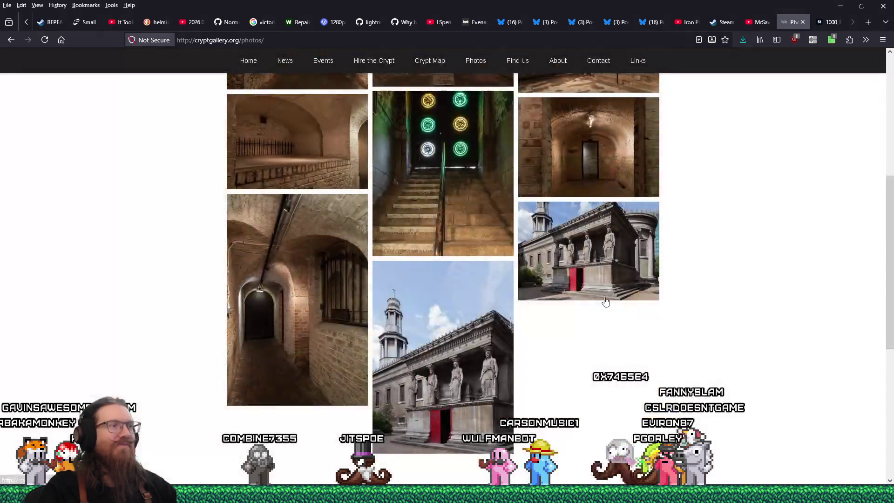
scroll(569, 283, up, 5)
scroll(569, 285, up, 3)
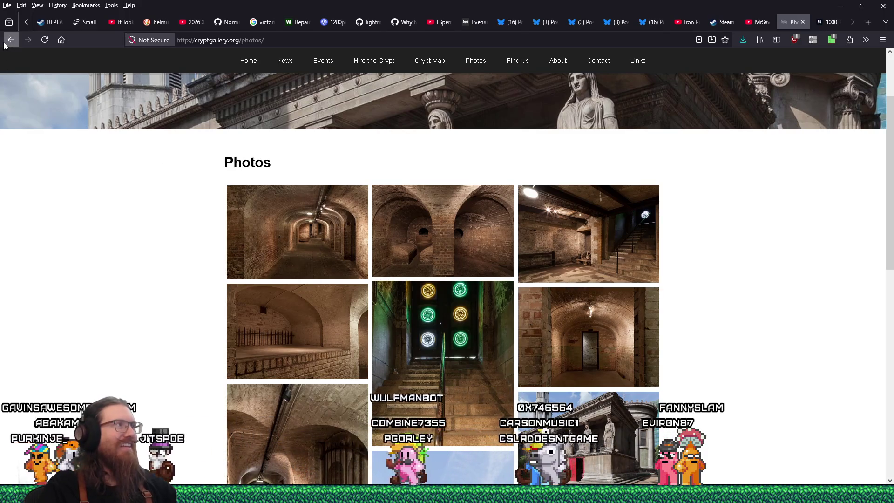
- Back on the 'crypt london' results, preview the Spitalfields crypt coffins and St. Paul's Cathedral images
key(alt+Left)
scroll(270, 262, down, 6)
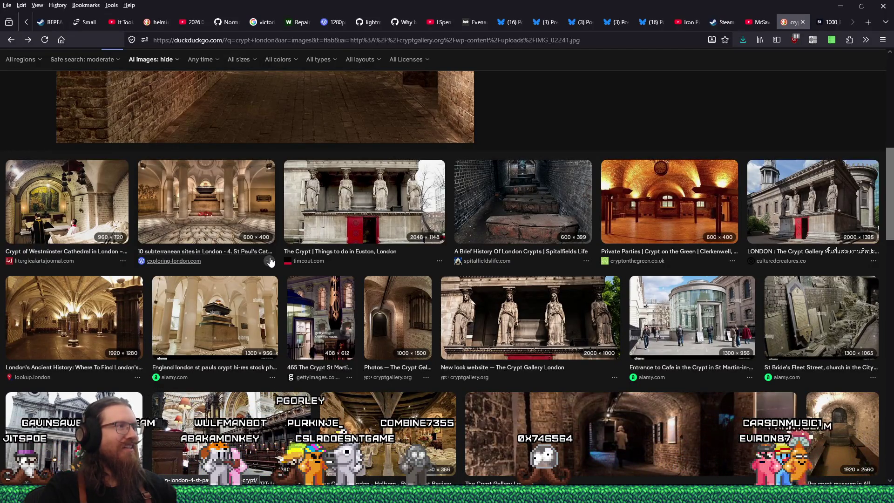
click(517, 199)
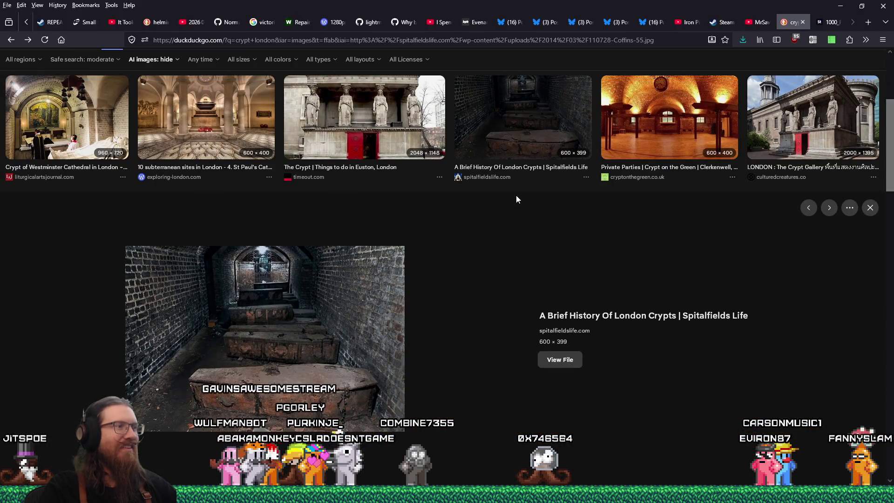
scroll(474, 228, down, 4)
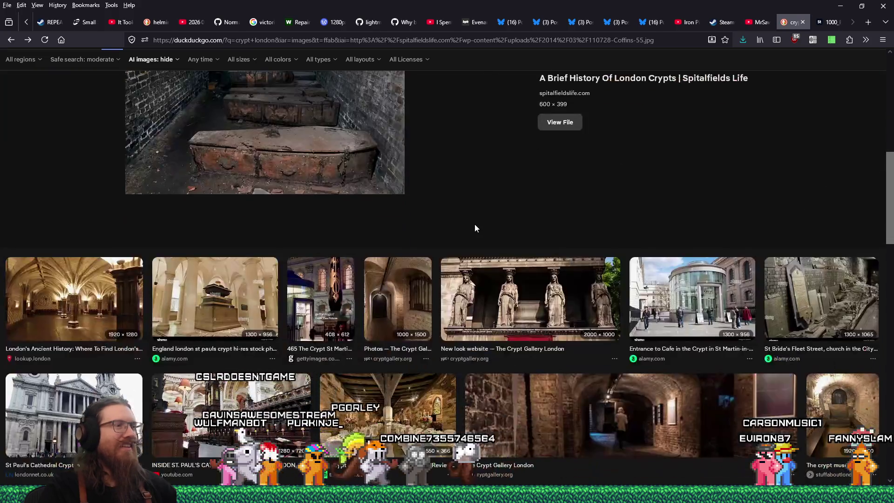
scroll(475, 227, down, 2)
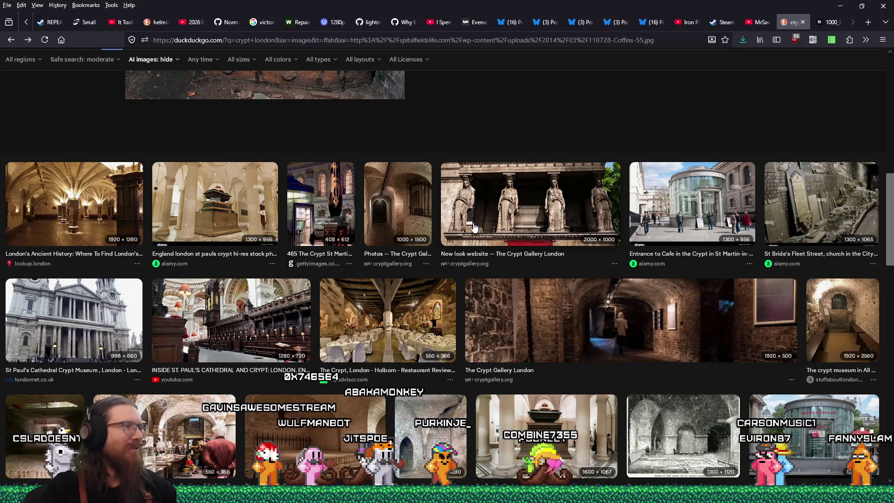
click(267, 320)
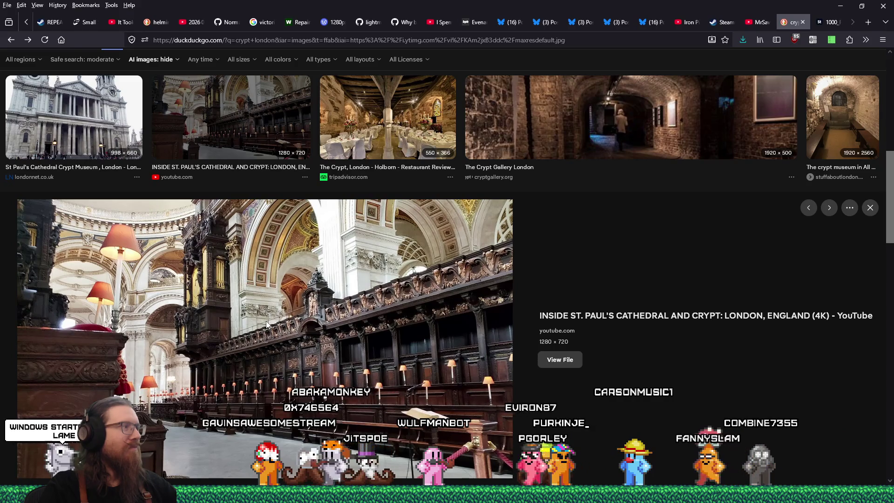
- Preview the Old Royal Naval College crypt image, then switch to Discord's your-projects channel
scroll(269, 323, down, 4)
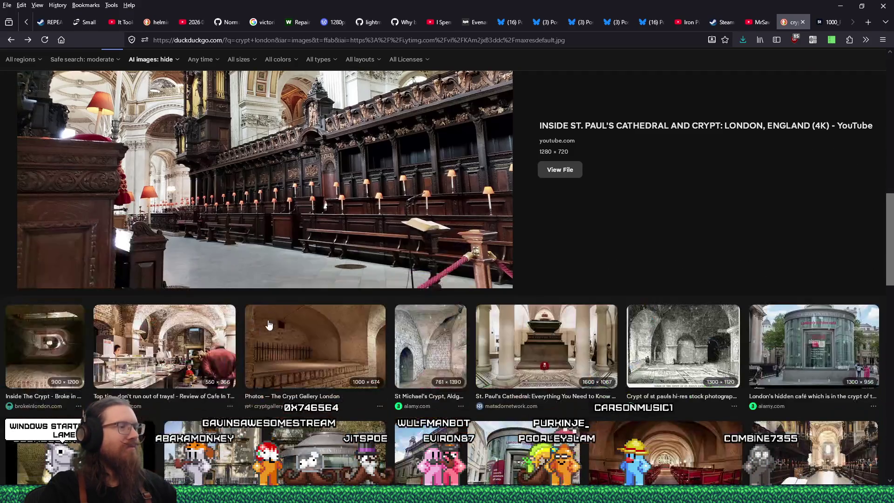
scroll(268, 324, down, 4)
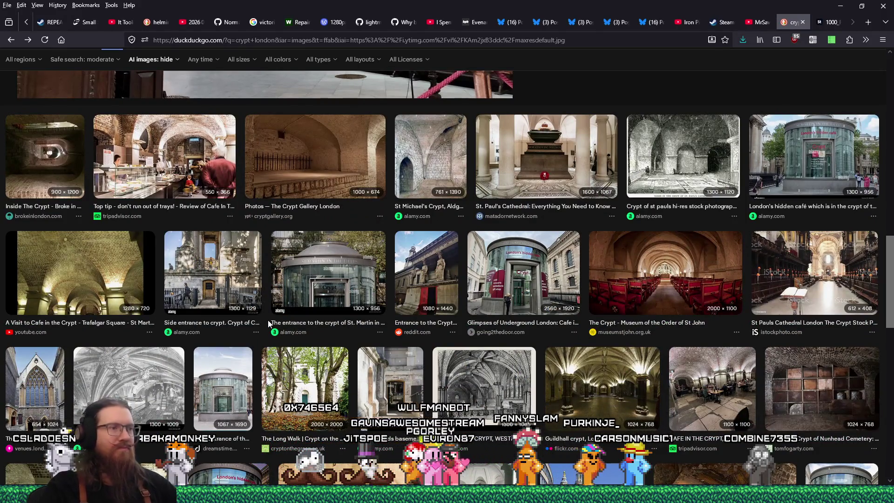
scroll(269, 322, down, 5)
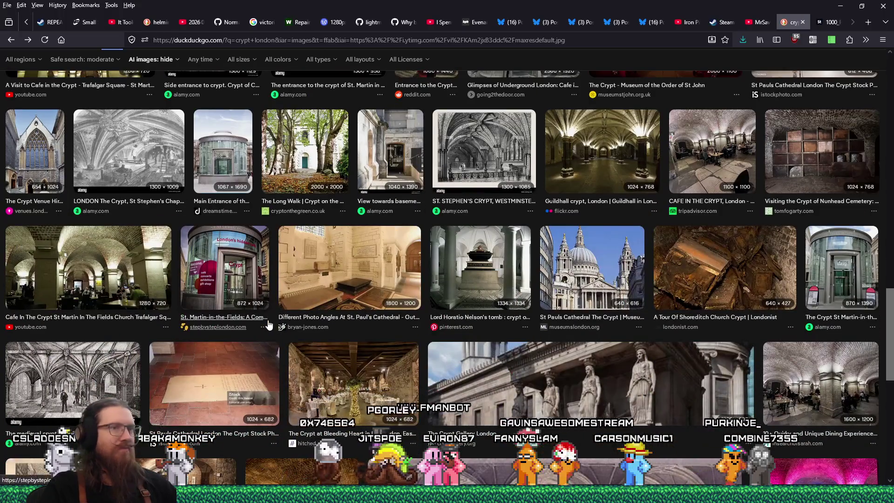
scroll(269, 324, down, 6)
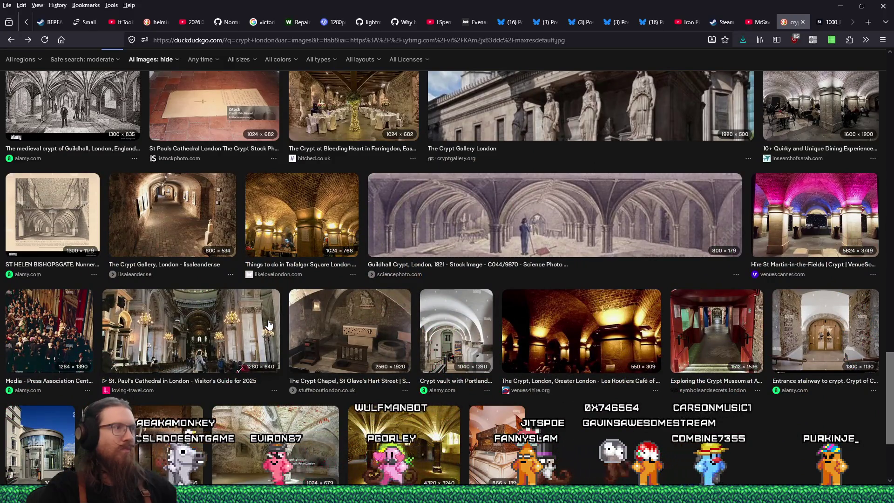
scroll(269, 324, down, 1)
scroll(269, 321, down, 3)
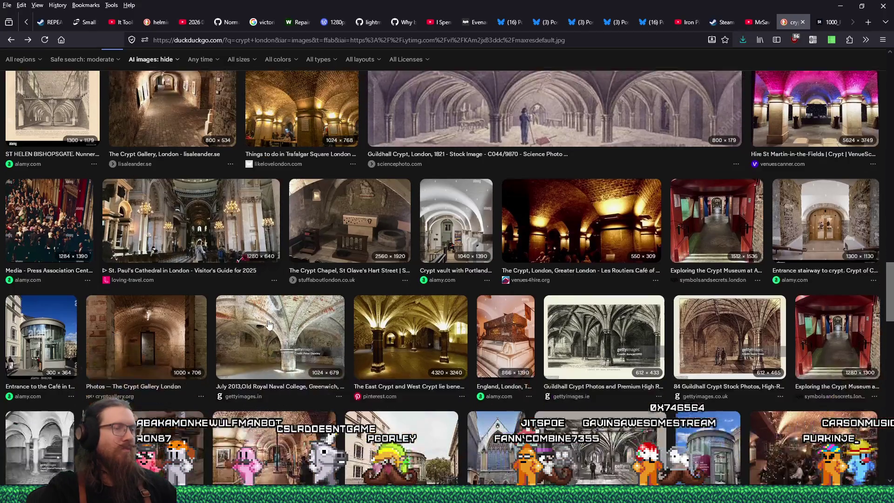
click(280, 270)
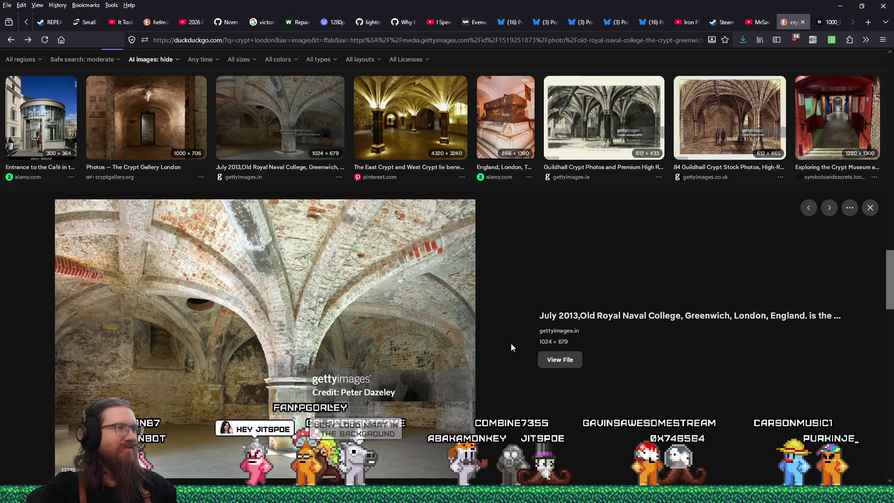
scroll(511, 347, down, 5)
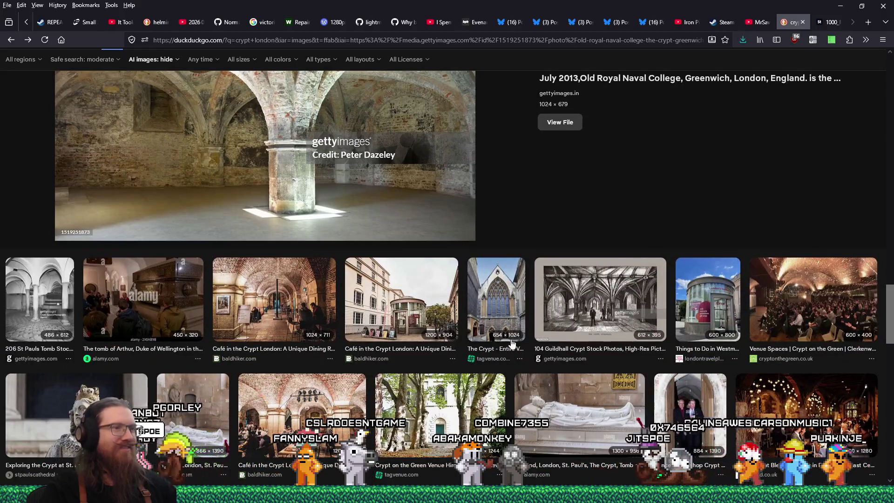
scroll(426, 304, up, 6)
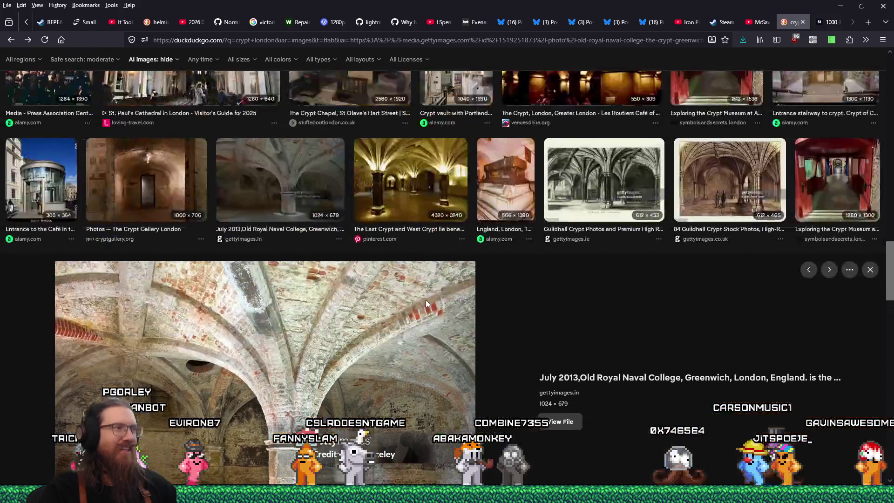
scroll(426, 304, up, 4)
scroll(489, 293, down, 10)
scroll(551, 286, up, 6)
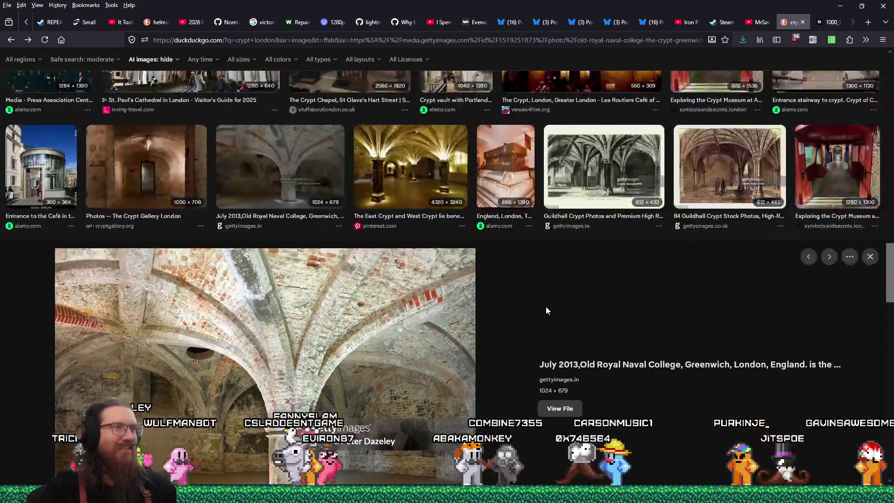
scroll(546, 310, down, 7)
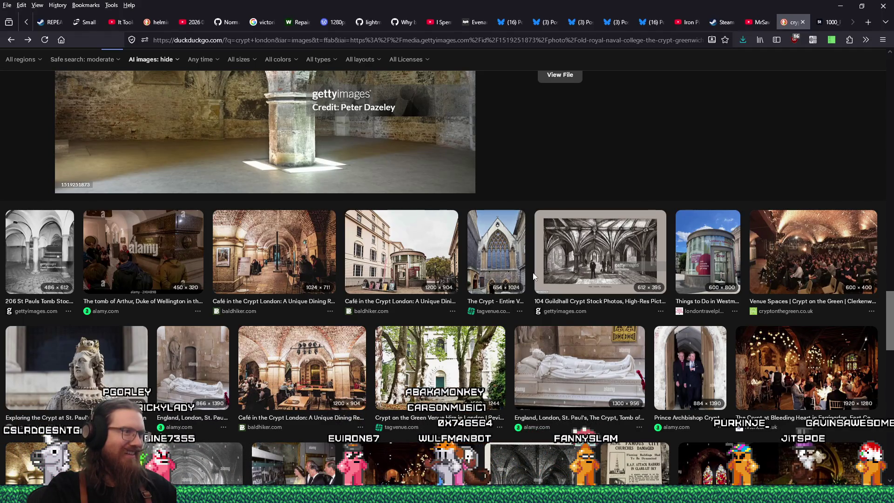
scroll(533, 276, up, 4)
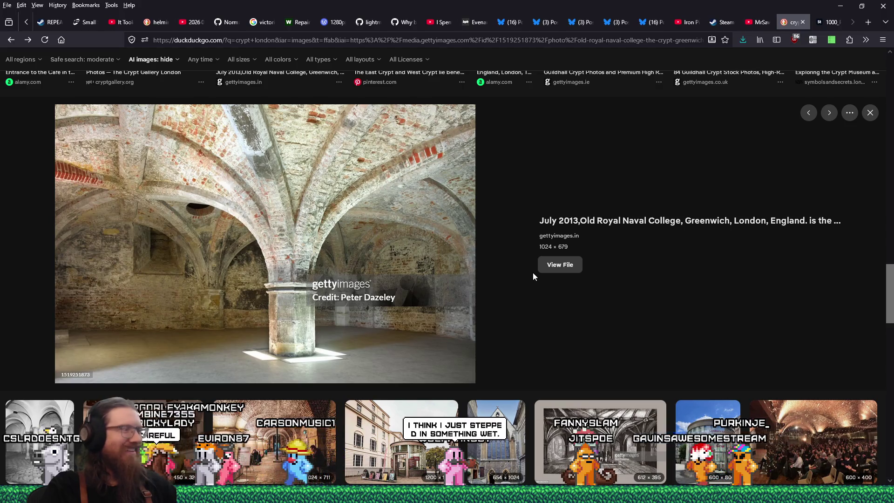
scroll(534, 276, down, 5)
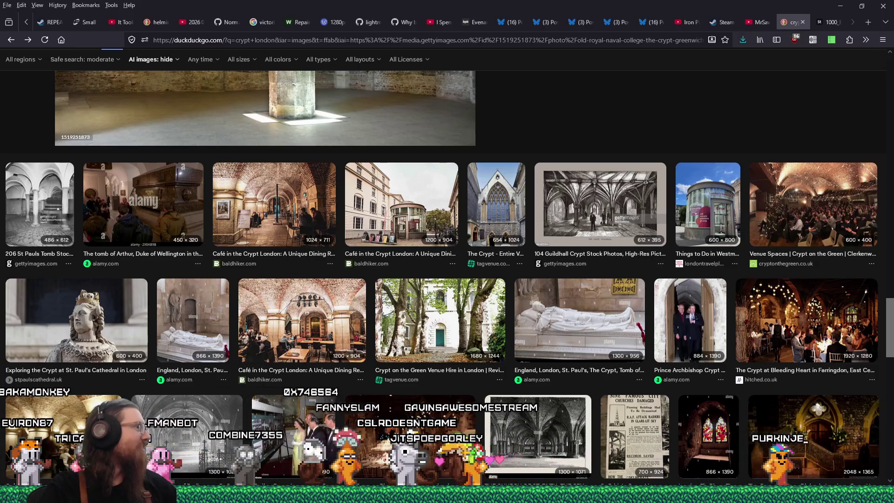
key(alt+Tab)
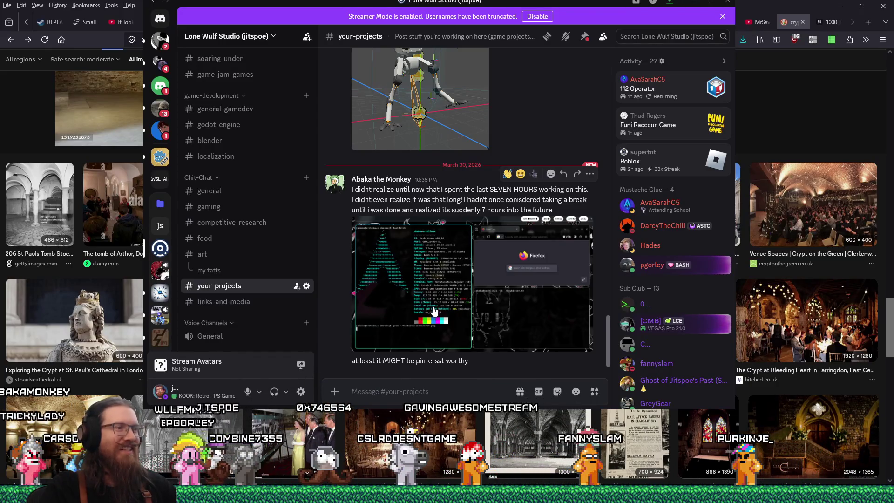
- Enlarge the shared fastfetch terminal-and-Firefox screenshot in #your-projects
click(433, 311)
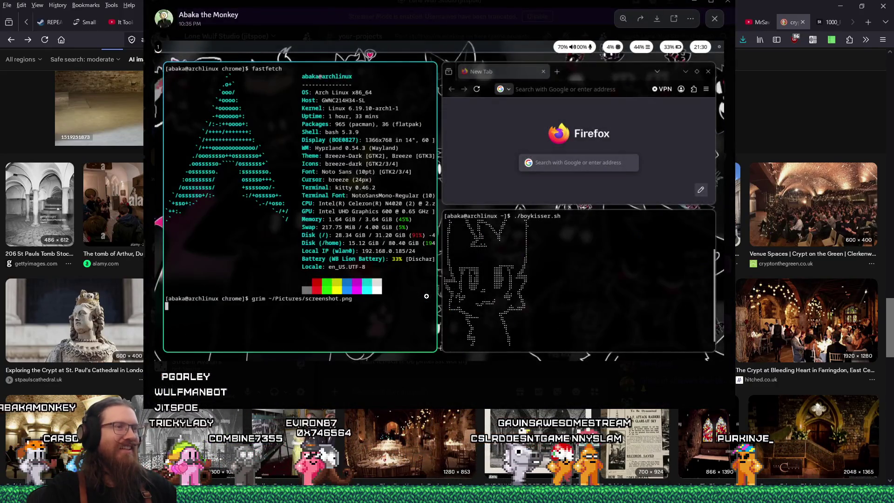